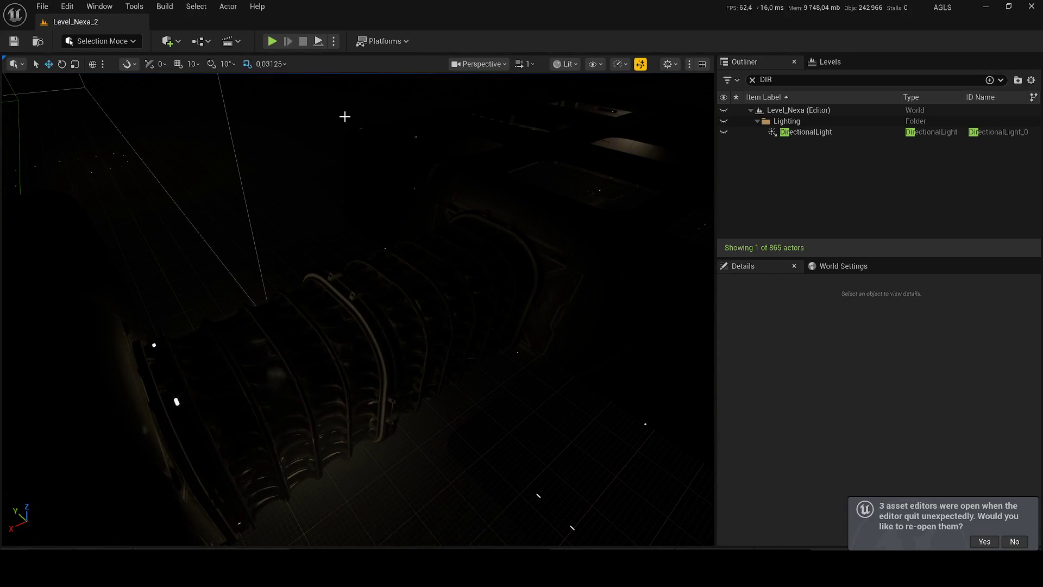
# Play-test the level, typing 'Dis' in the console and walking the corridor, then stop.
pyautogui.hotkey('alt', 'p')
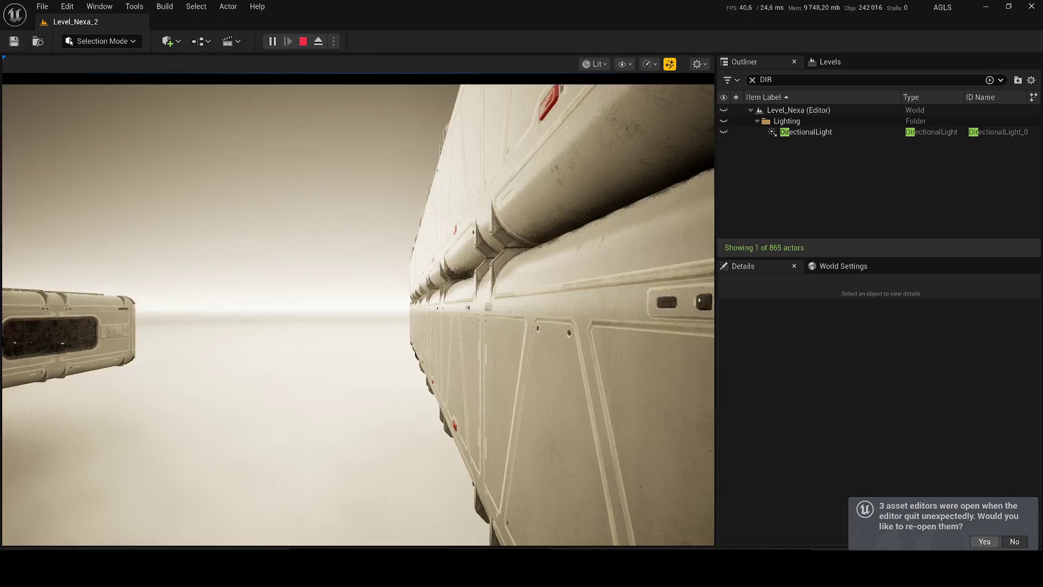
pyautogui.press('super')
pyautogui.click(652, 500)
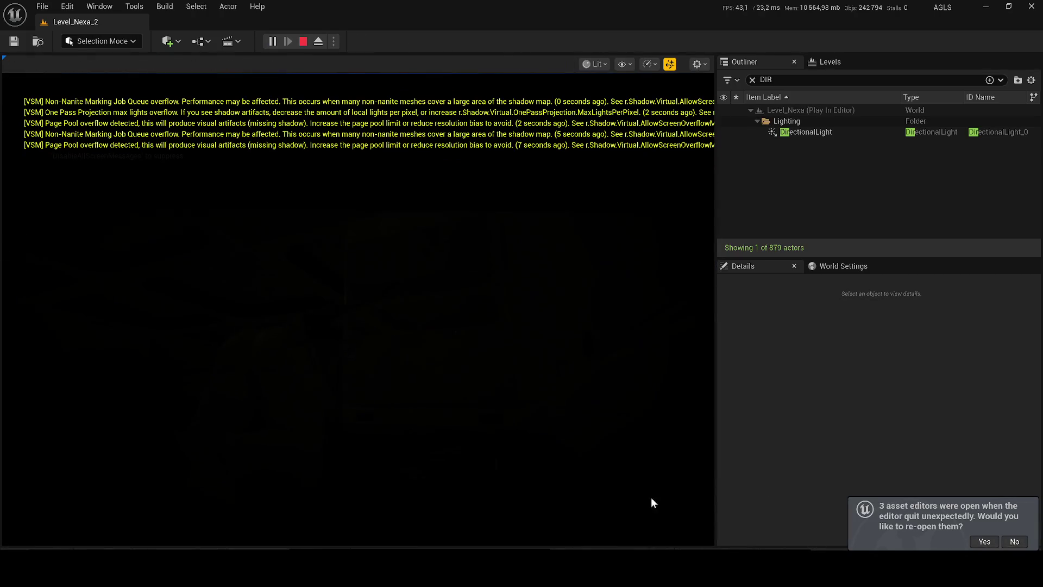
pyautogui.press('`')
pyautogui.write('Dis')
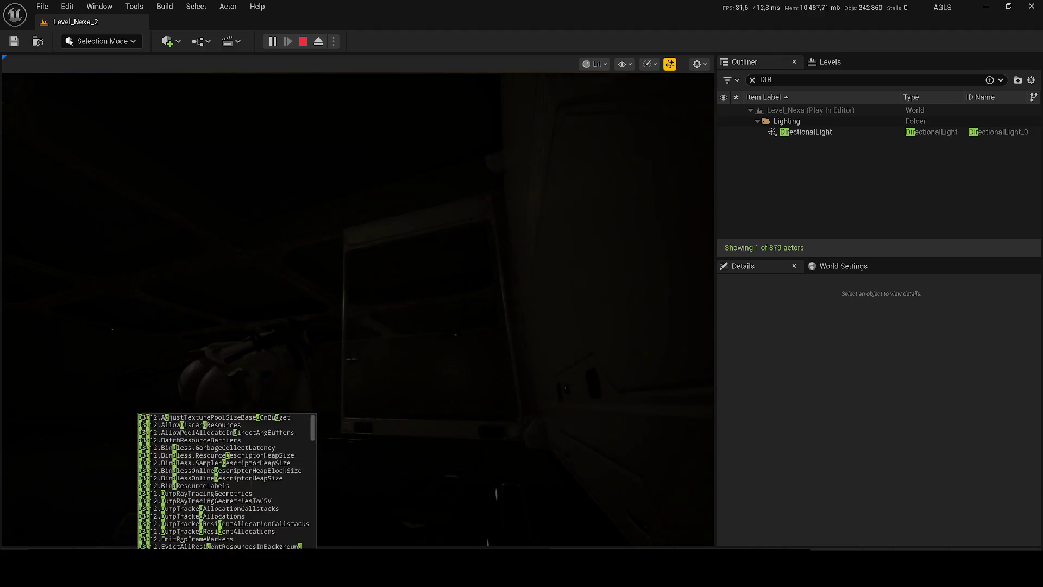
pyautogui.press('`')
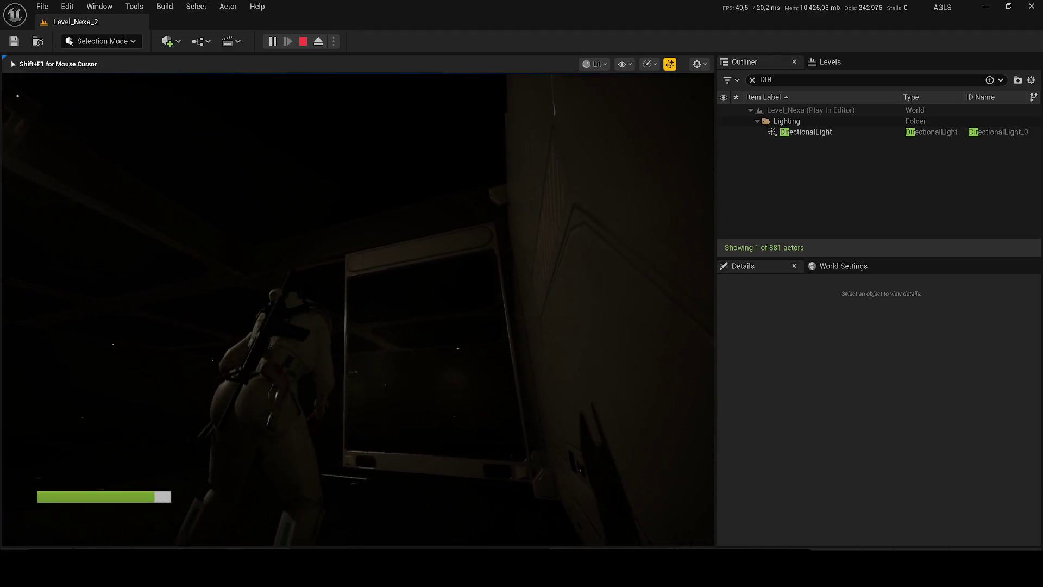
pyautogui.press('w')
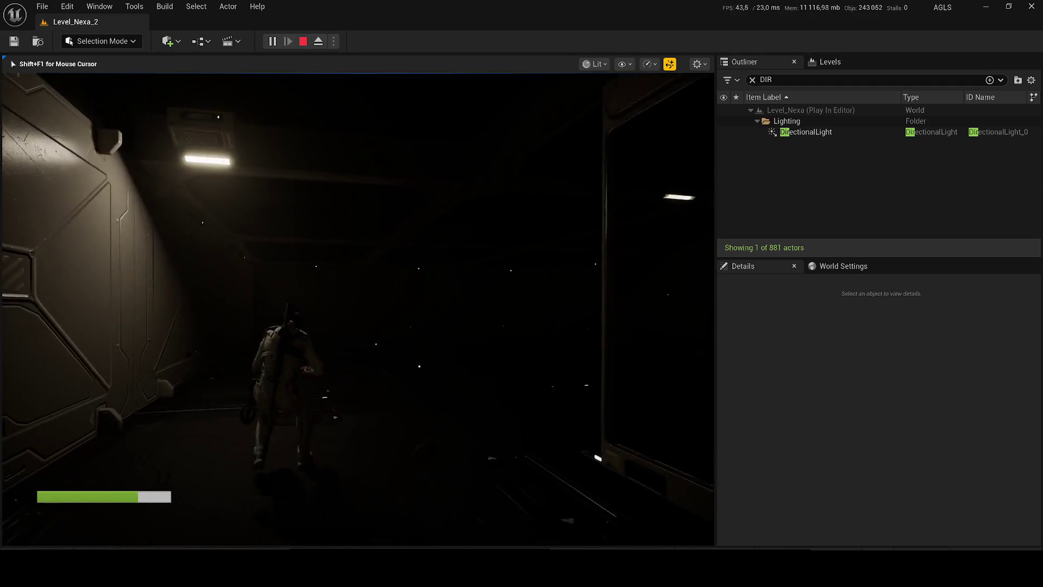
pyautogui.press('Escape')
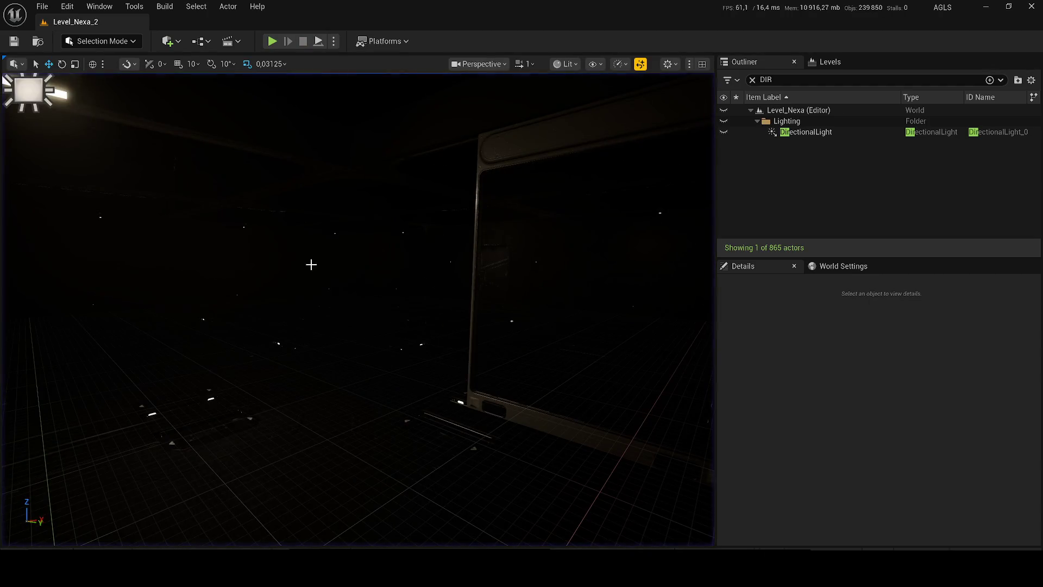
# Clear the Outliner's DIR actor filter and switch the viewport from Lit to Unlit.
pyautogui.moveTo(265, 301)
pyautogui.mouseDown()
pyautogui.moveTo(294, 301)
pyautogui.moveTo(265, 301)
pyautogui.mouseUp()
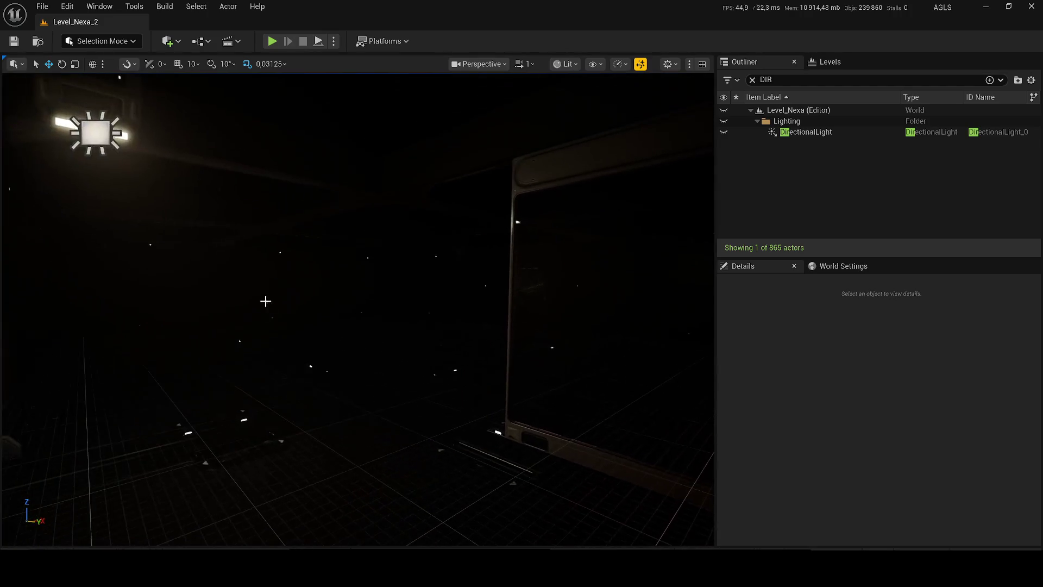
pyautogui.moveTo(356, 416); pyautogui.dragTo(356, 403)
pyautogui.moveTo(408, 383)
pyautogui.mouseDown()
pyautogui.moveTo(409, 397)
pyautogui.moveTo(409, 382)
pyautogui.mouseUp()
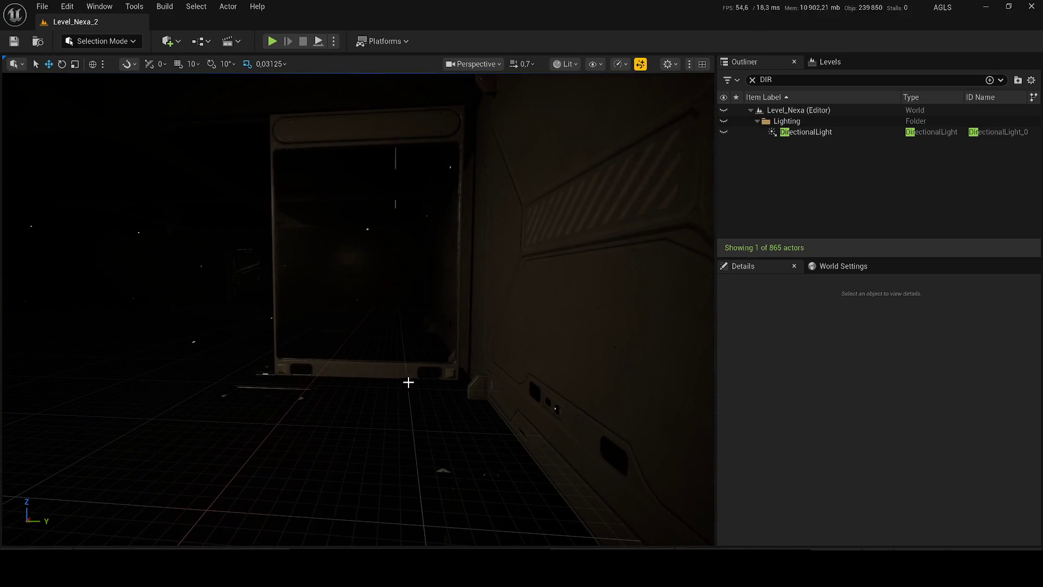
pyautogui.click(753, 80)
pyautogui.click(565, 64)
pyautogui.click(584, 113)
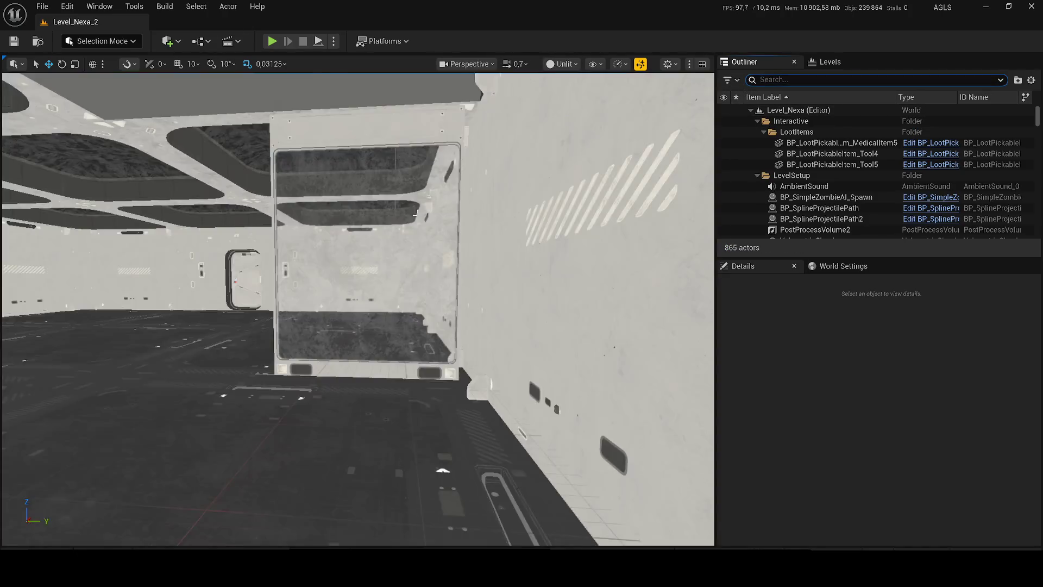
# Fly the camera back out of the pillared hall to view the building from outside.
pyautogui.scroll(3, 359, 309)
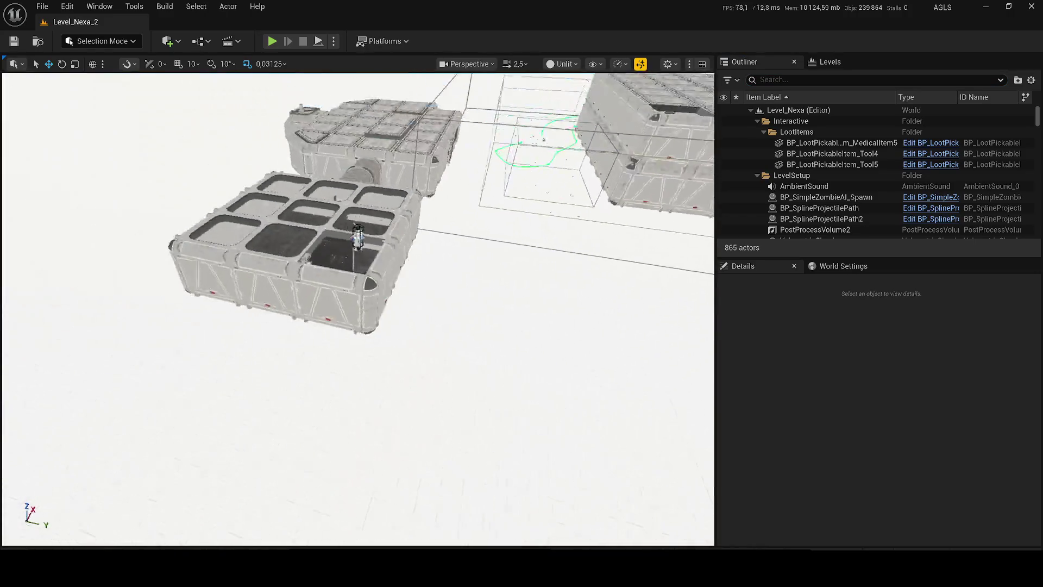
pyautogui.scroll(-2, 359, 309)
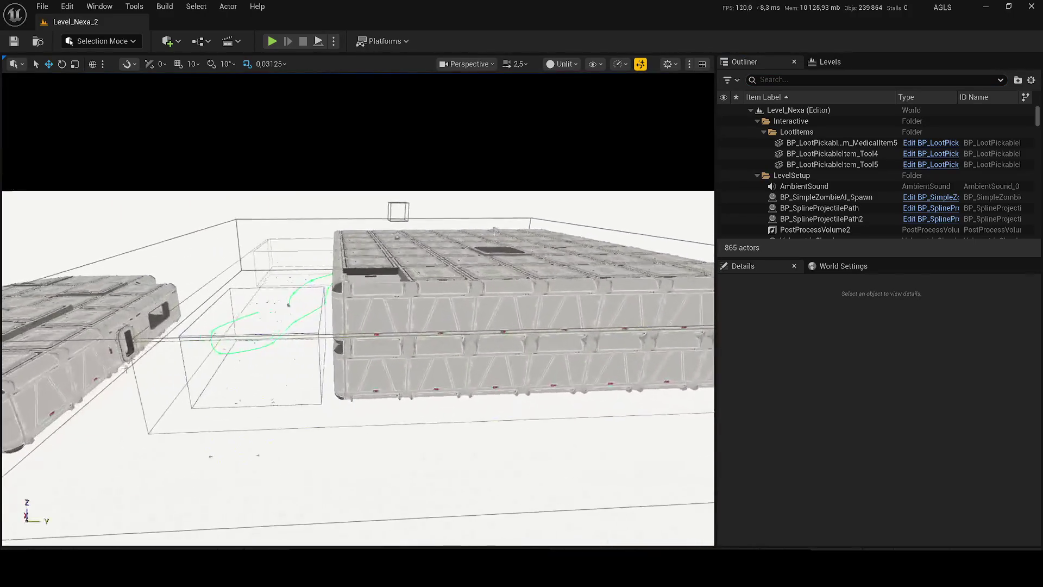
pyautogui.press('s')
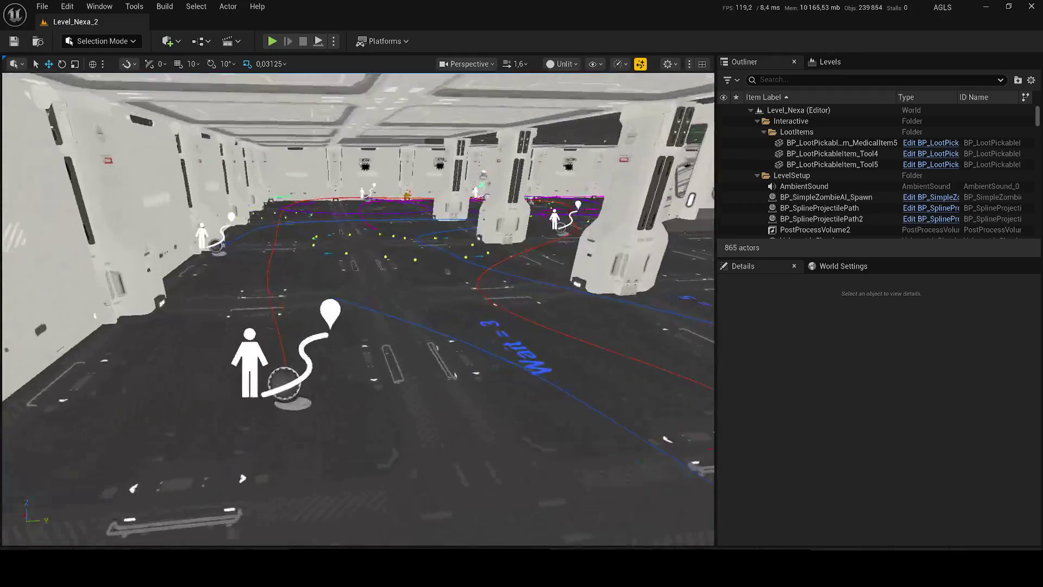
pyautogui.press('s')
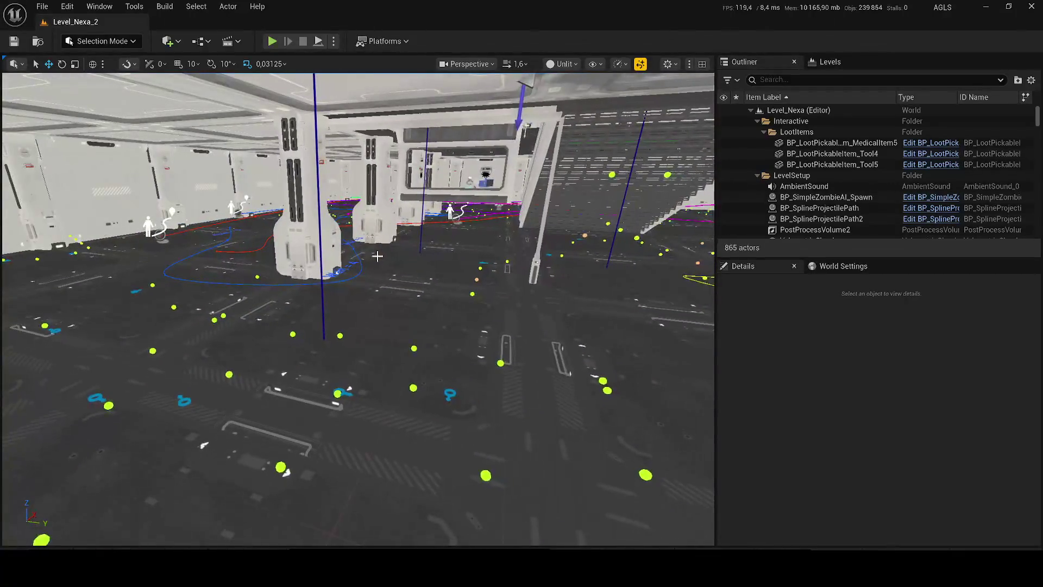
pyautogui.scroll(3, 499, 232)
pyautogui.press('s')
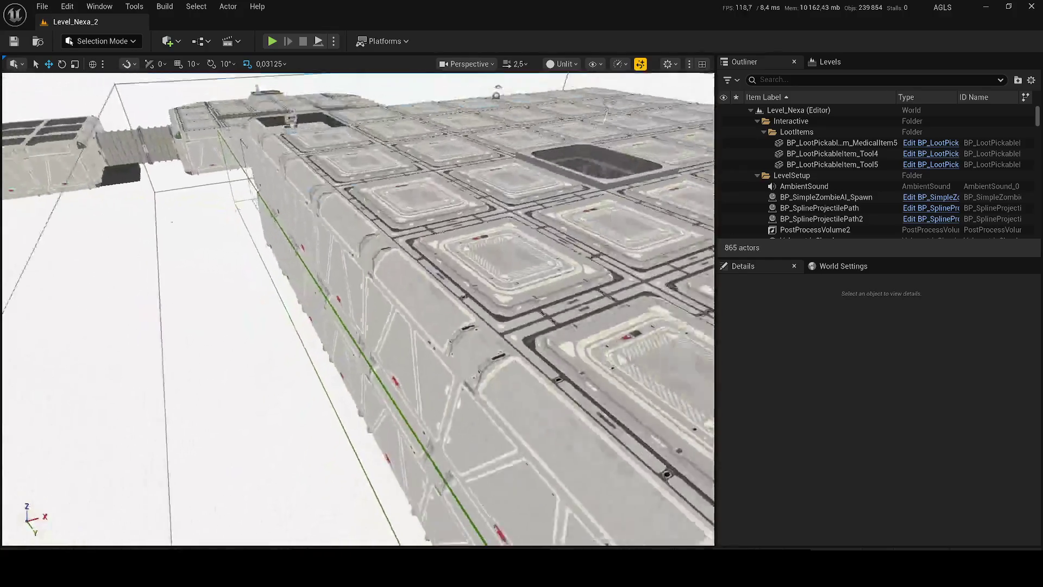
pyautogui.scroll(1, 268, 333)
pyautogui.press('s')
# Select roof modules 8 and 10, then NavMeshBoundsVolume through PathTrack_Yellow.
pyautogui.click(269, 333)
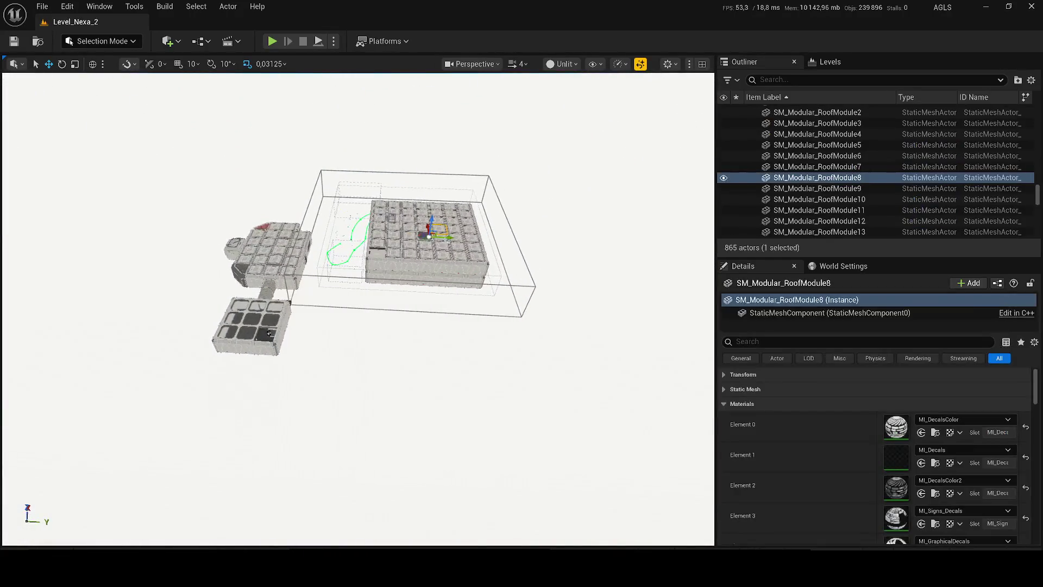
pyautogui.click(394, 291)
pyautogui.scroll(2, 393, 291)
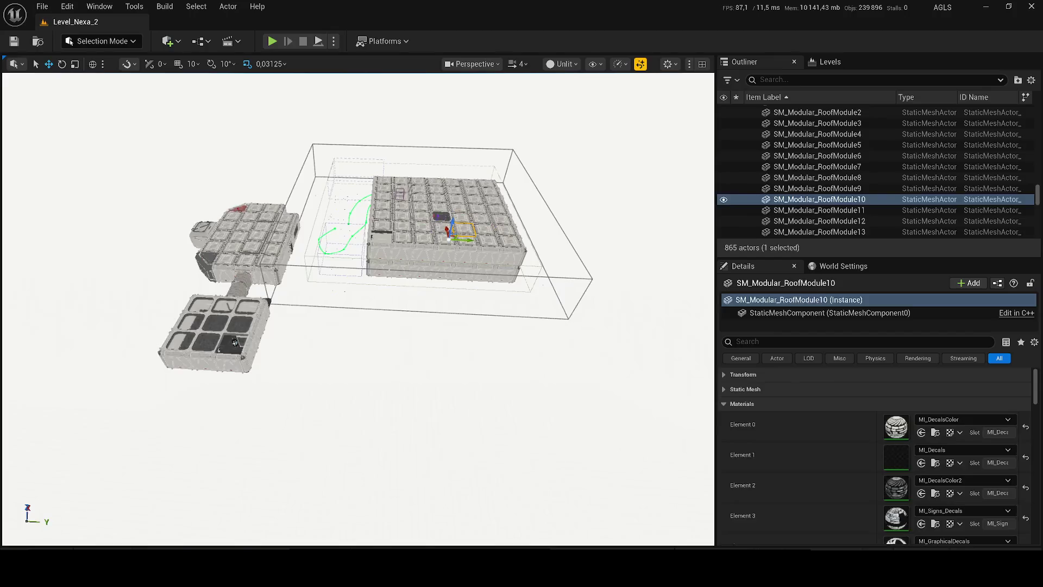
pyautogui.click(384, 260)
pyautogui.click(560, 229)
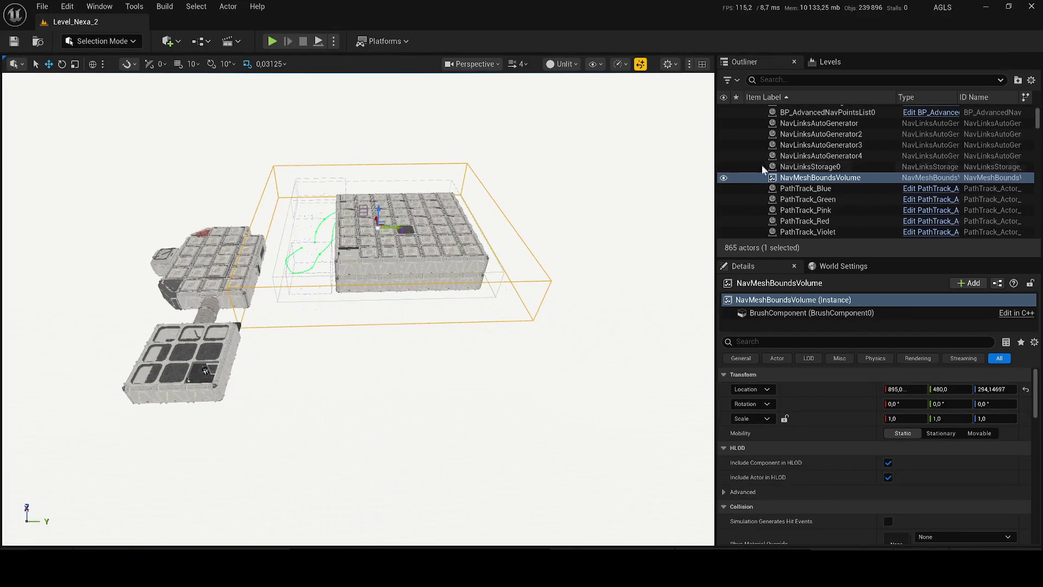
pyautogui.scroll(-2, 848, 201)
pyautogui.keyDown('shift'); pyautogui.click(840, 210); pyautogui.keyUp('shift')
# Delete NavMeshBoundsVolume and the six PathTrack actors, confirming the referenced-actor warning.
pyautogui.press('Delete')
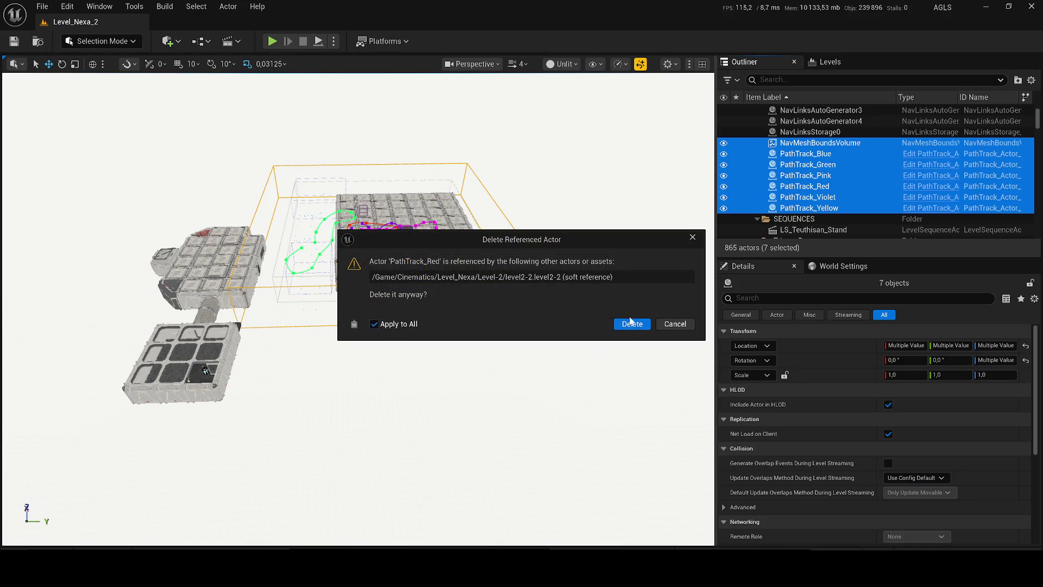
pyautogui.click(631, 323)
pyautogui.scroll(5, 631, 325)
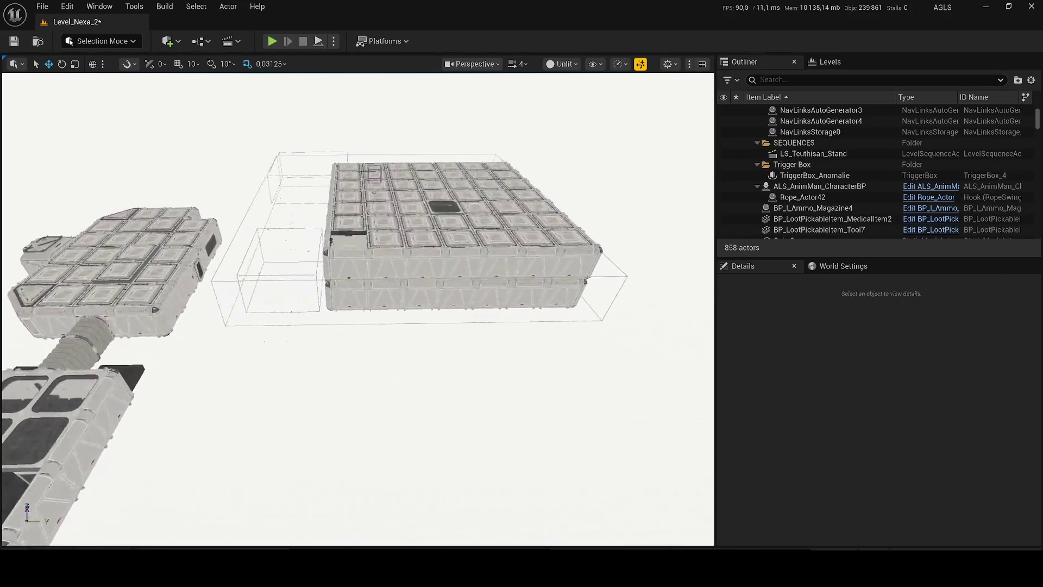
# Delete the white ground plane Plane4, then undo to restore it.
pyautogui.click(258, 230)
pyautogui.scroll(5, 258, 230)
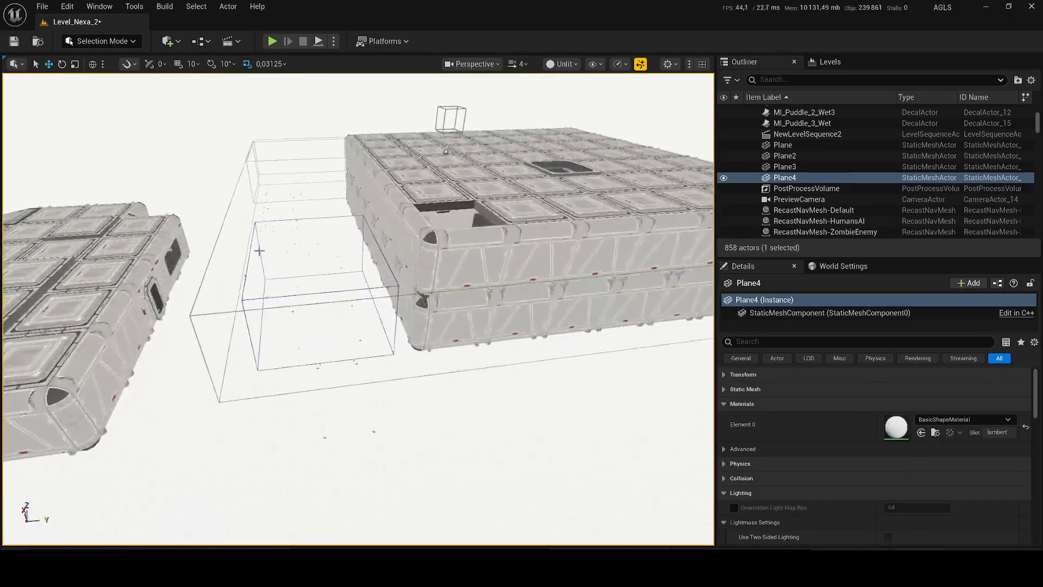
pyautogui.click(256, 223)
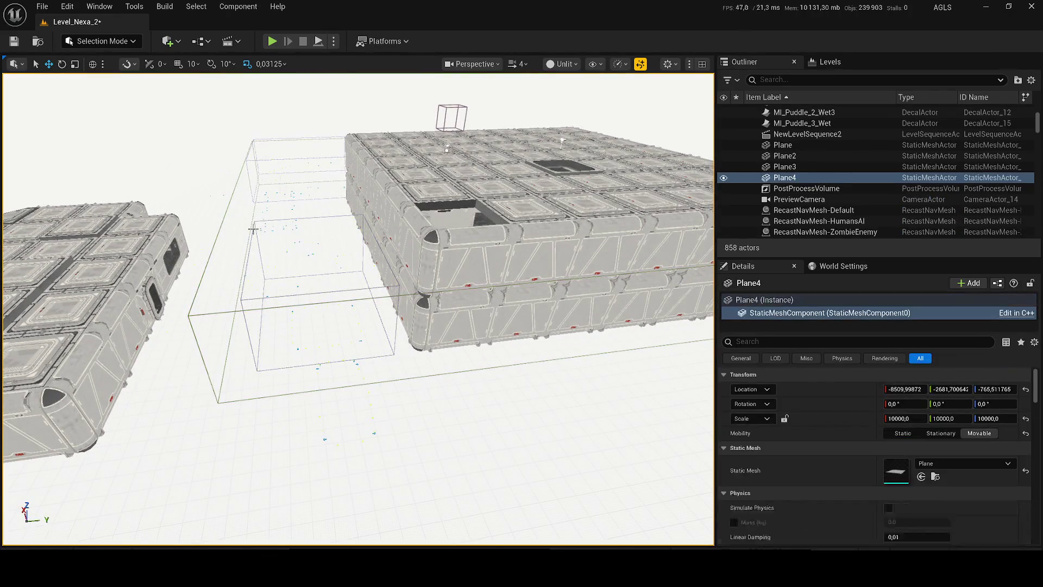
pyautogui.click(403, 282)
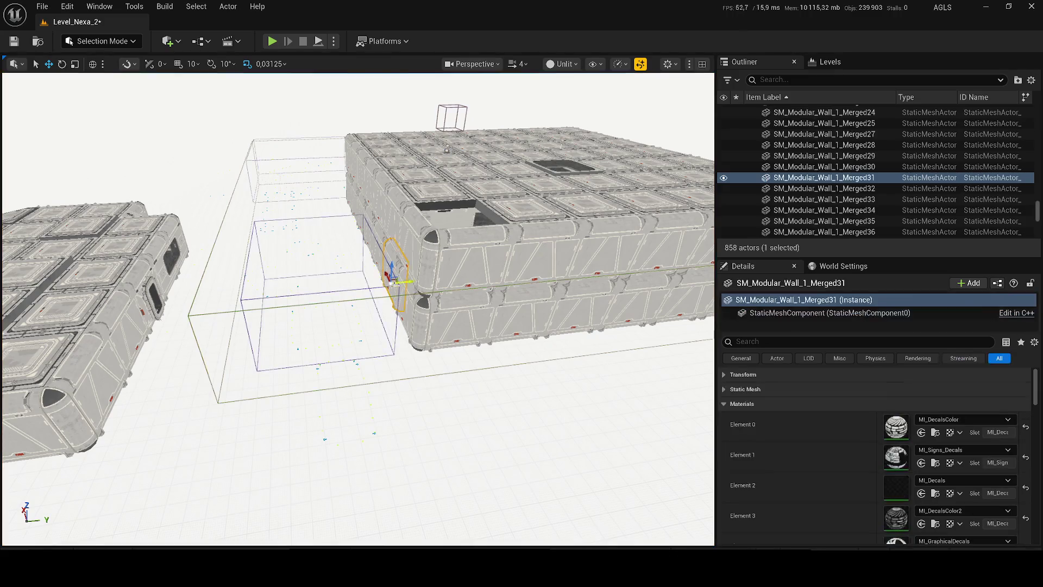
pyautogui.click(375, 284)
pyautogui.press('Delete')
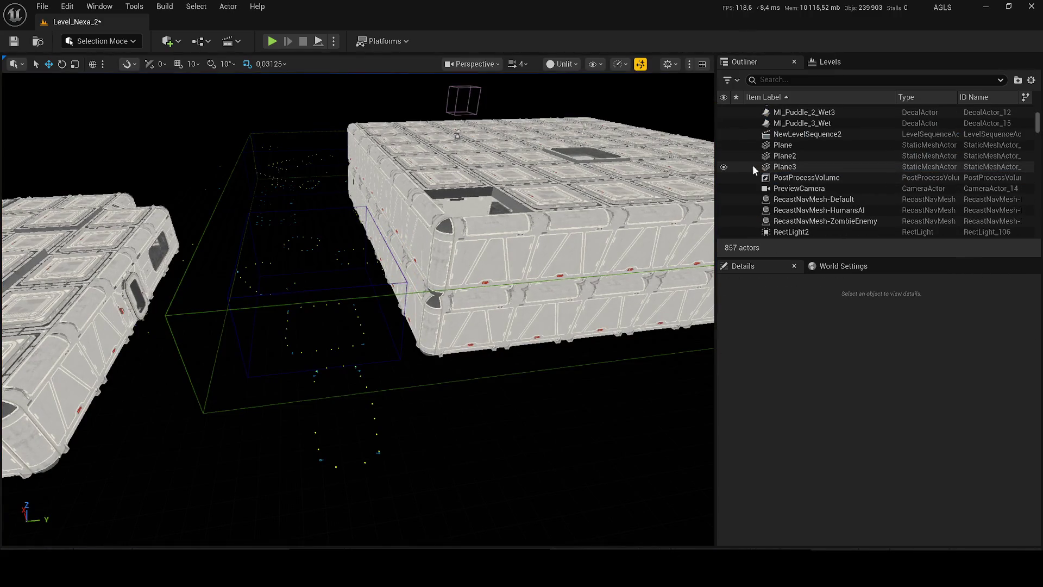
pyautogui.scroll(5, 452, 277)
pyautogui.hotkey('ctrl', 'z')
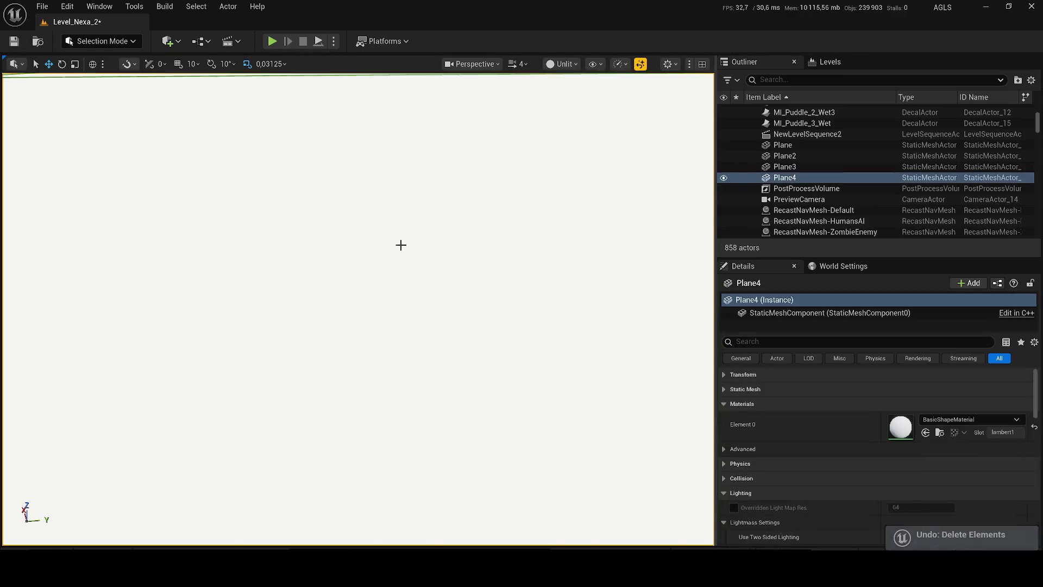
# Select Plane2 and Plane3 and frame them to look down at the floor.
pyautogui.click(785, 156)
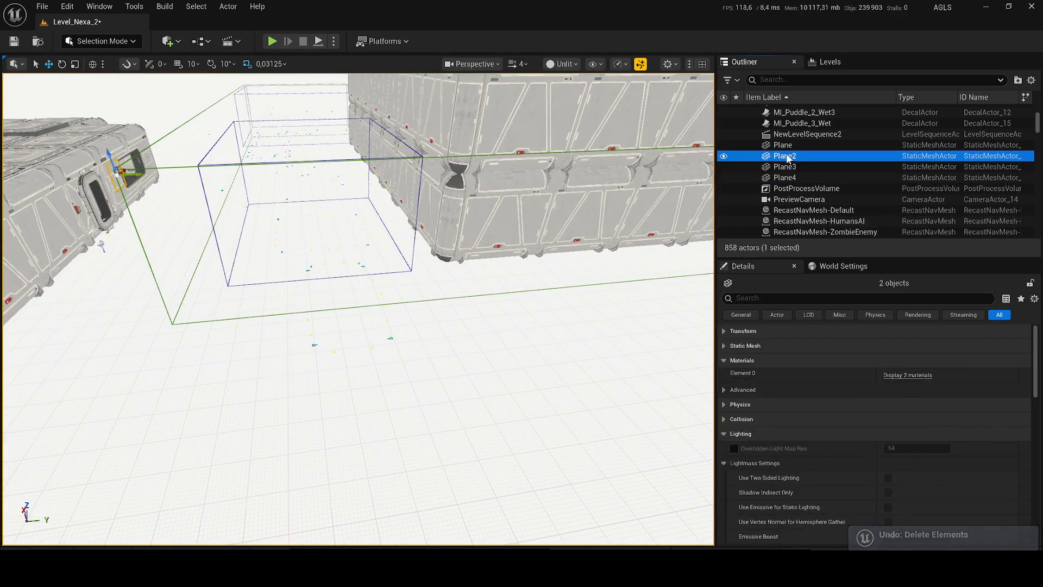
pyautogui.keyDown('ctrl'); pyautogui.click(785, 167); pyautogui.keyUp('ctrl')
pyautogui.press('f')
pyautogui.scroll(-2, 359, 309)
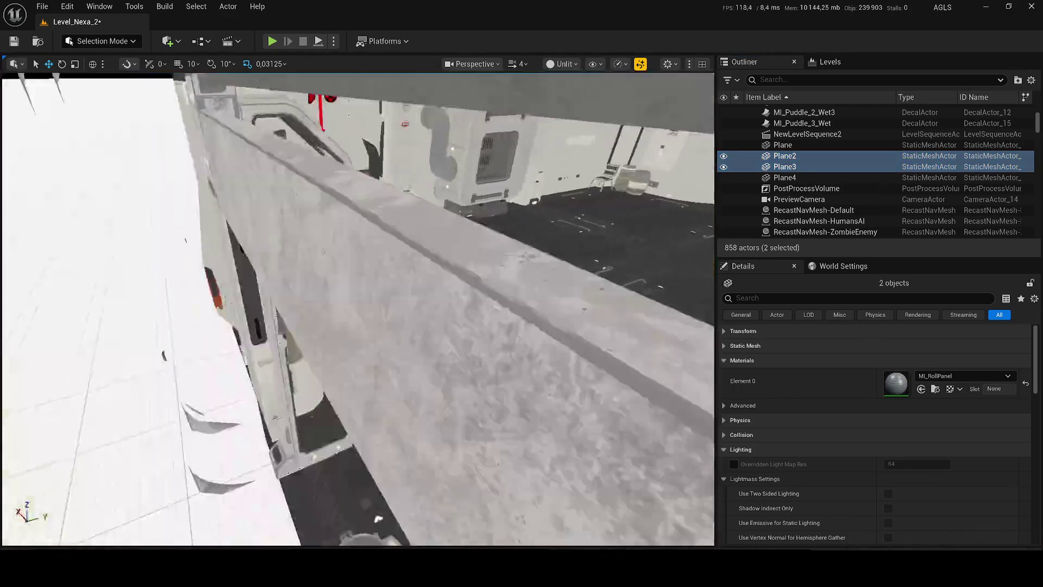
pyautogui.scroll(-2, 359, 310)
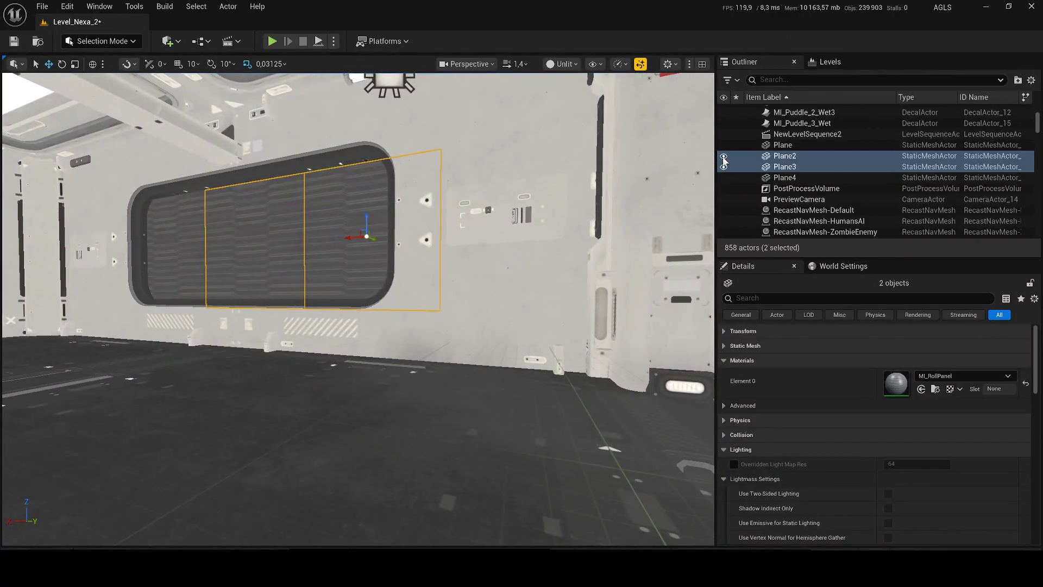
pyautogui.moveTo(358, 310)
pyautogui.mouseDown()
pyautogui.moveTo(413, 337)
pyautogui.moveTo(520, 248)
pyautogui.moveTo(434, 242)
pyautogui.mouseUp()
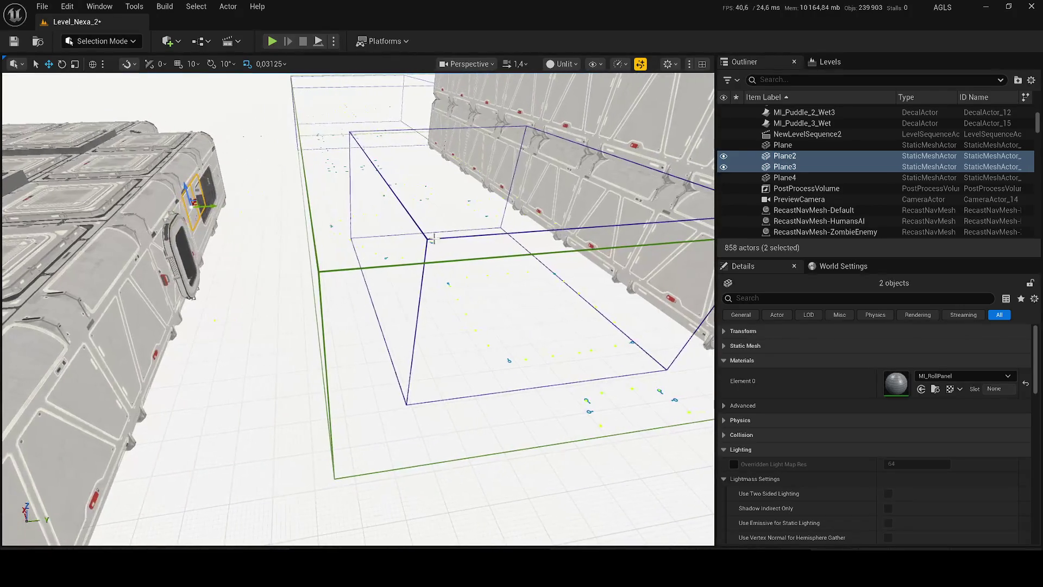
# Select all seven NAVIGATION folder actors and delete them.
pyautogui.click(428, 240)
pyautogui.click(810, 210)
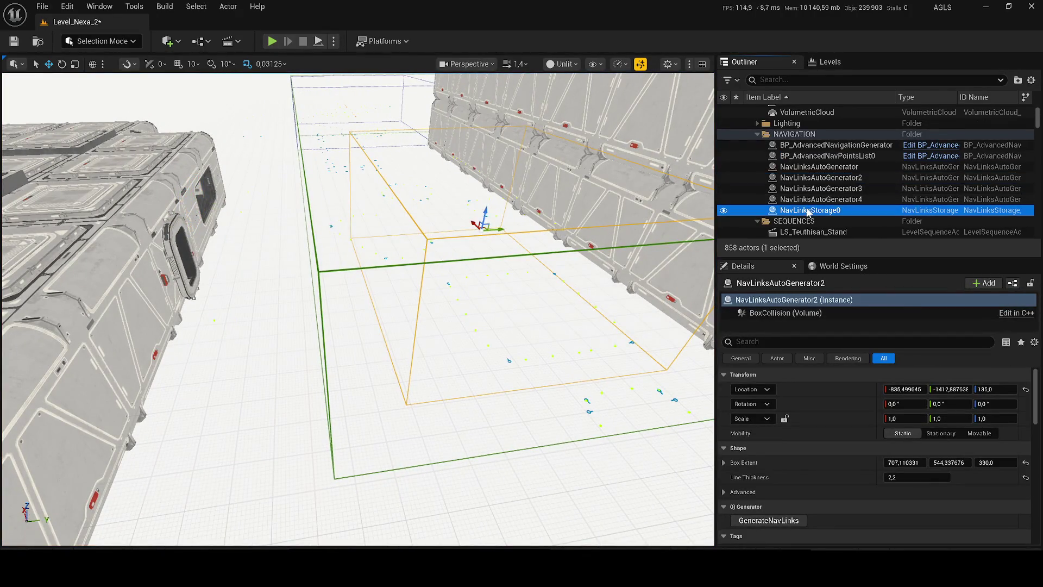
pyautogui.keyDown('shift'); pyautogui.click(786, 144); pyautogui.keyUp('shift')
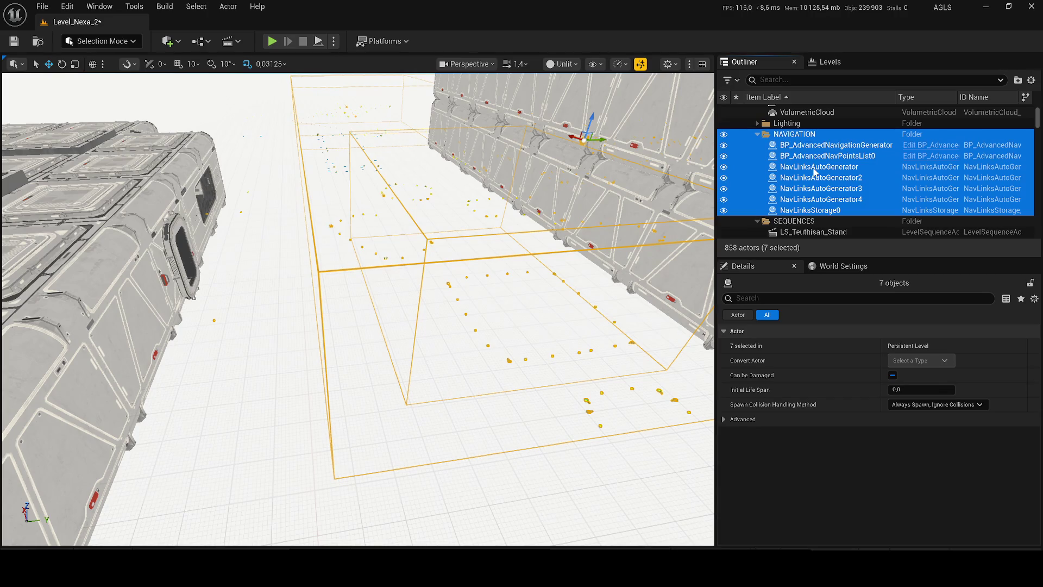
pyautogui.press('Delete')
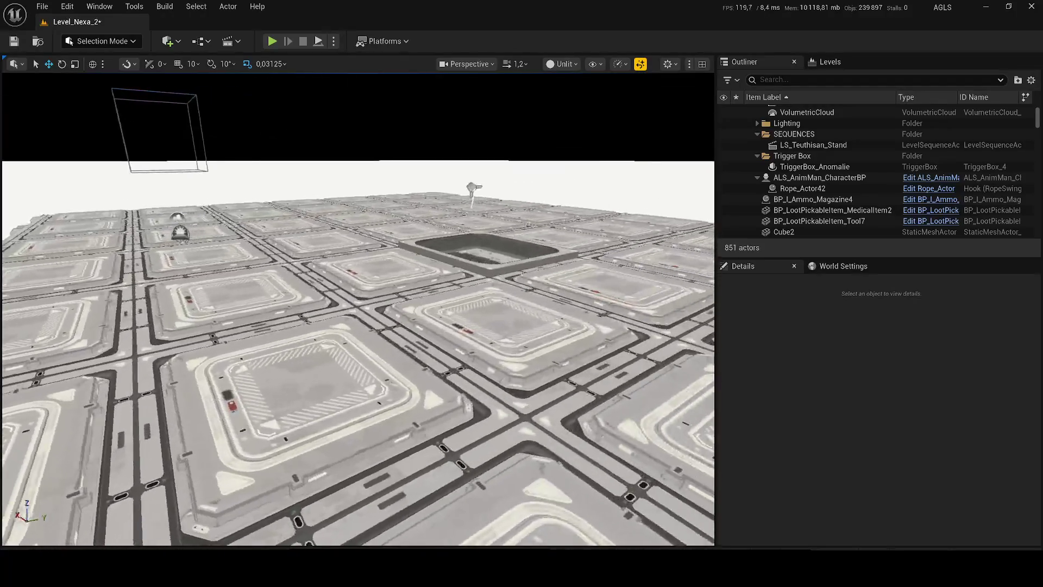
# Delete the rect light above the roof and SM_Modular_RoofModule14.
pyautogui.click(473, 189)
pyautogui.press('Delete')
pyautogui.click(483, 251)
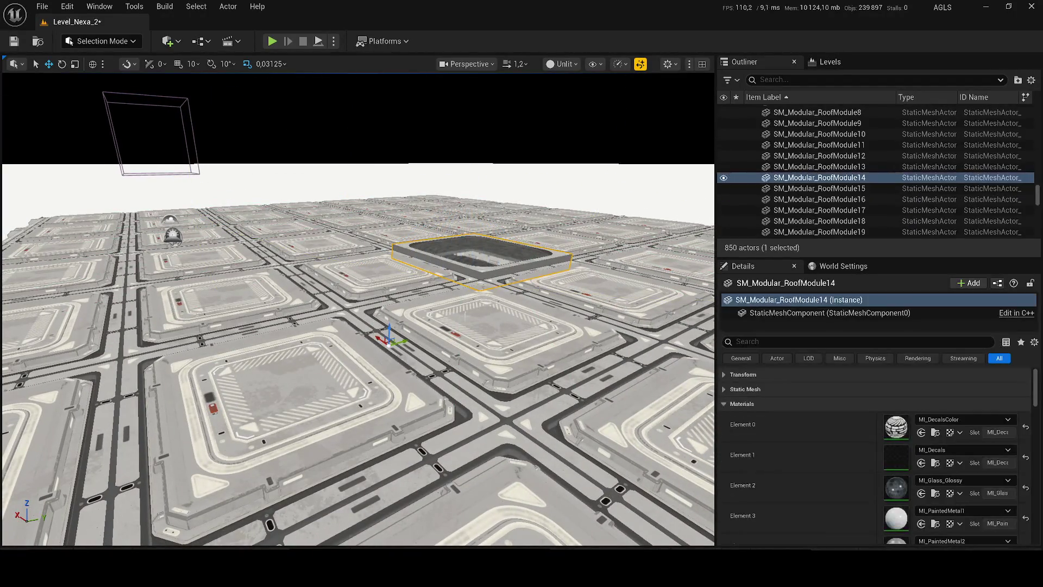
pyautogui.press('Delete')
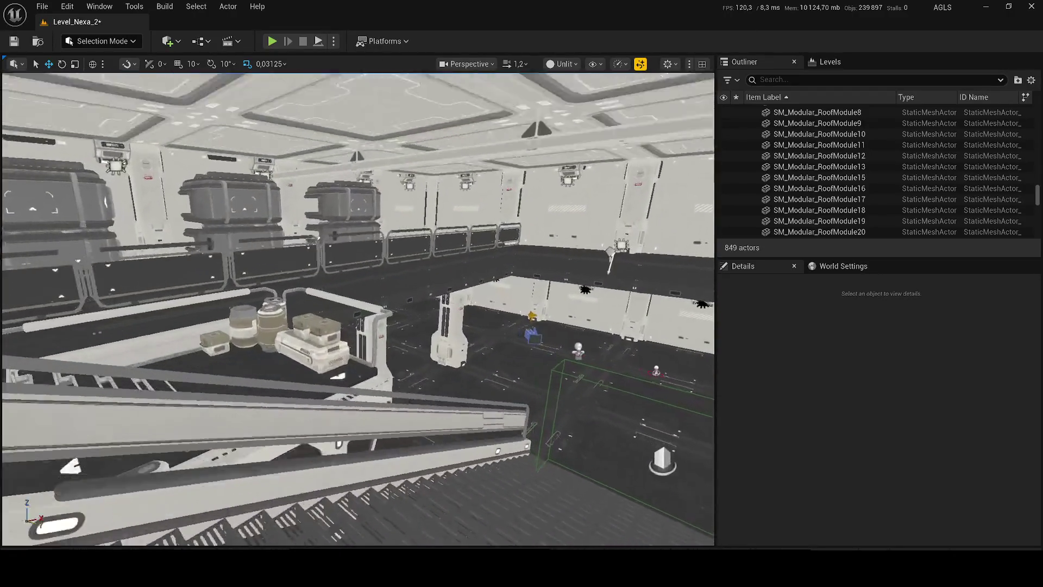
# Save the level, enter 'ASt' in the Outliner search, and show the Content Drawer.
pyautogui.hotkey('ctrl', 's')
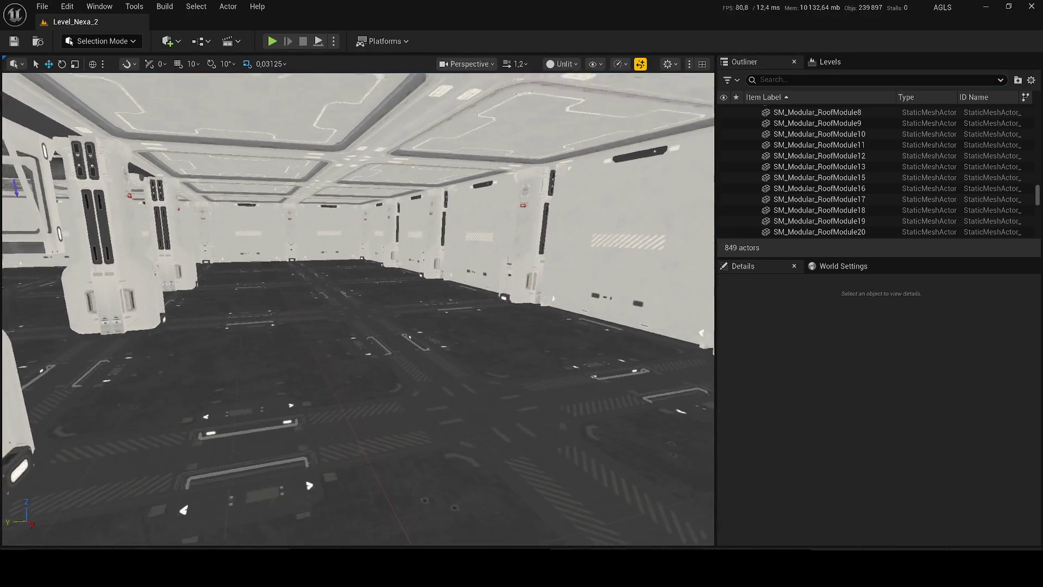
pyautogui.write('AS')
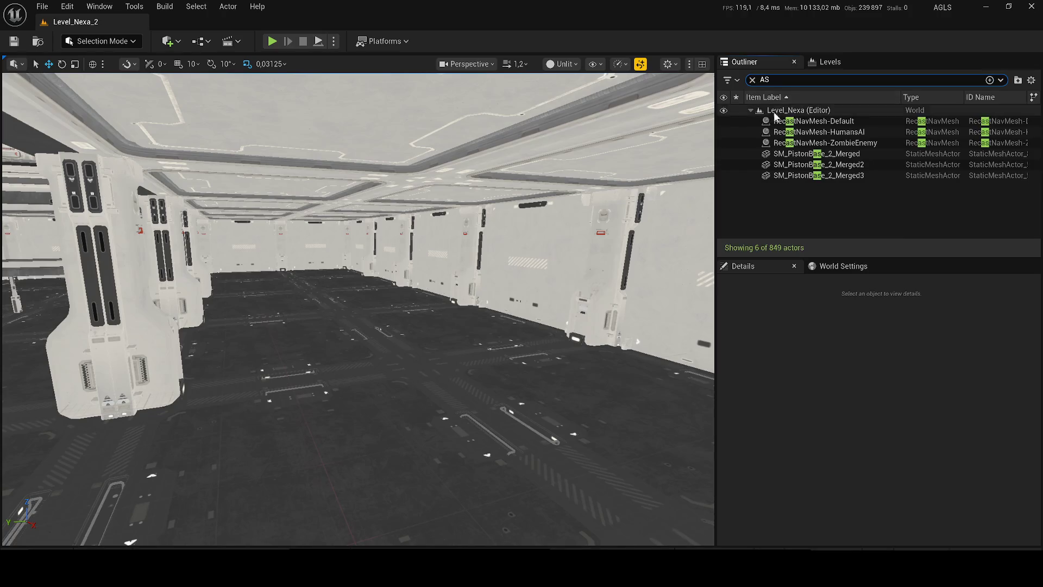
pyautogui.write('t')
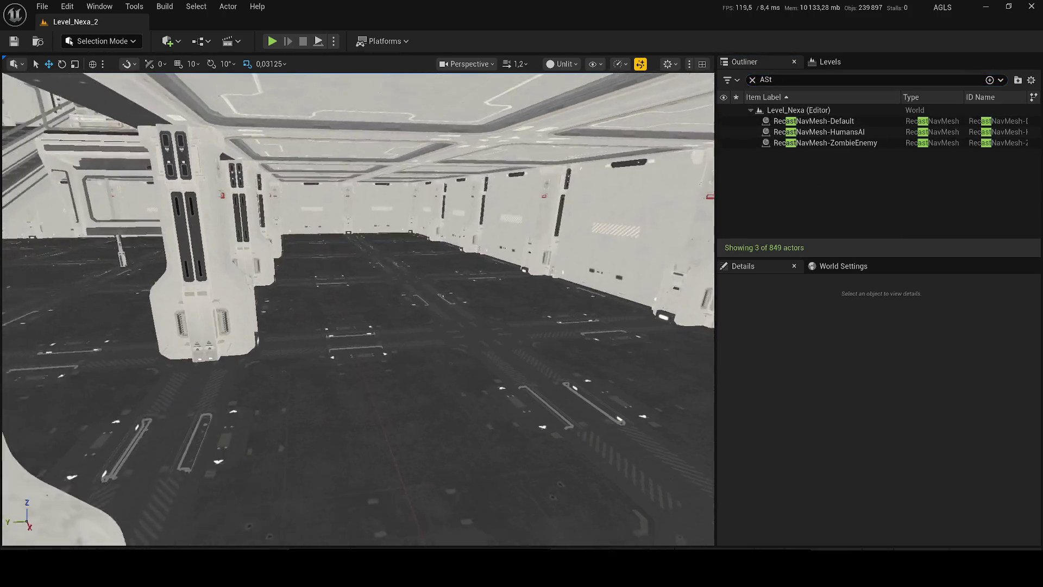
pyautogui.hotkey('ctrl', 'space')
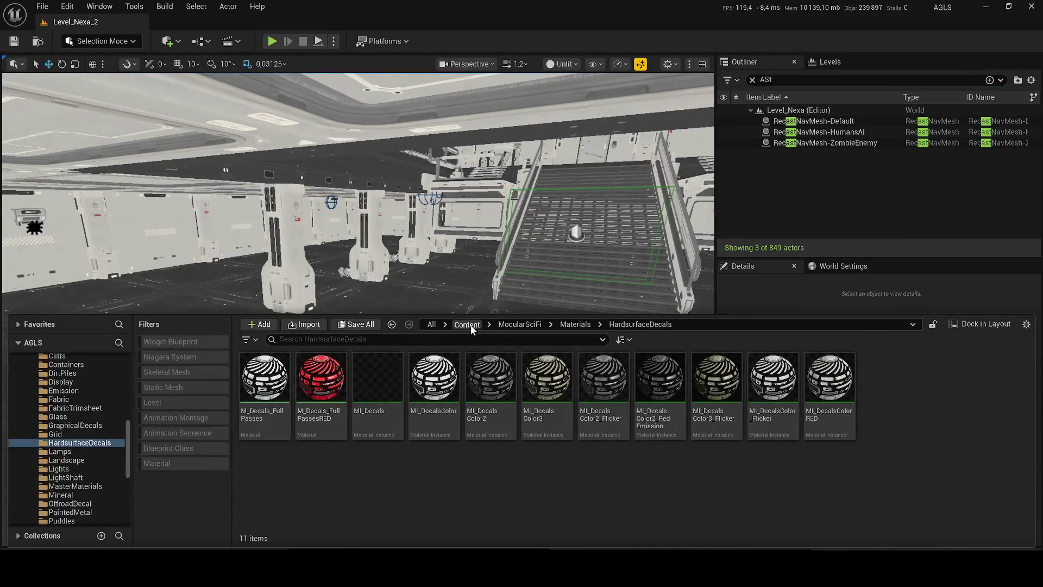
# From the Content root, search the Content Browser for 'as' and 'eas', then clear the search.
pyautogui.click(467, 324)
pyautogui.write('as')
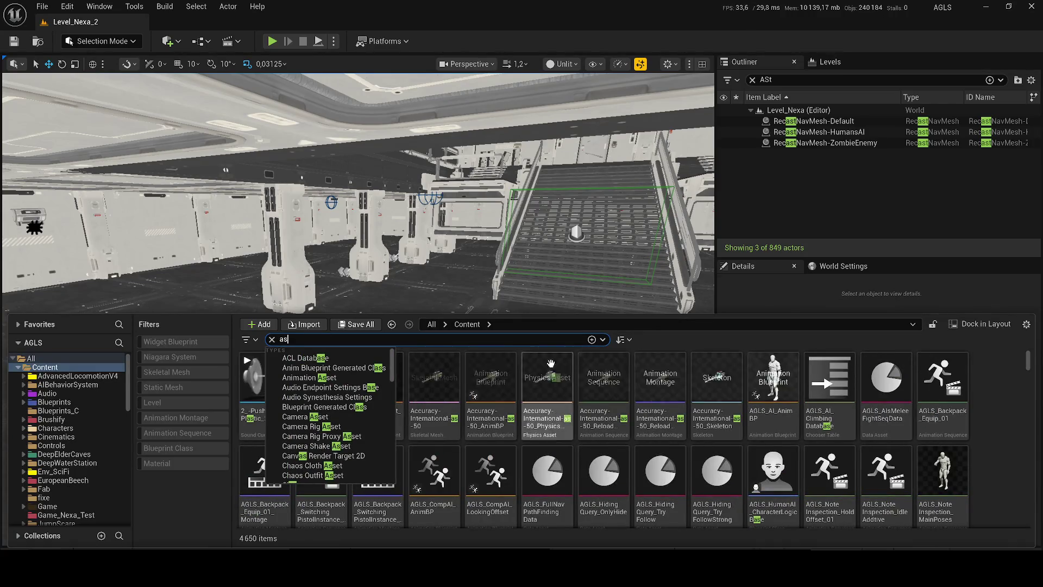
pyautogui.scroll(-3, 990, 434)
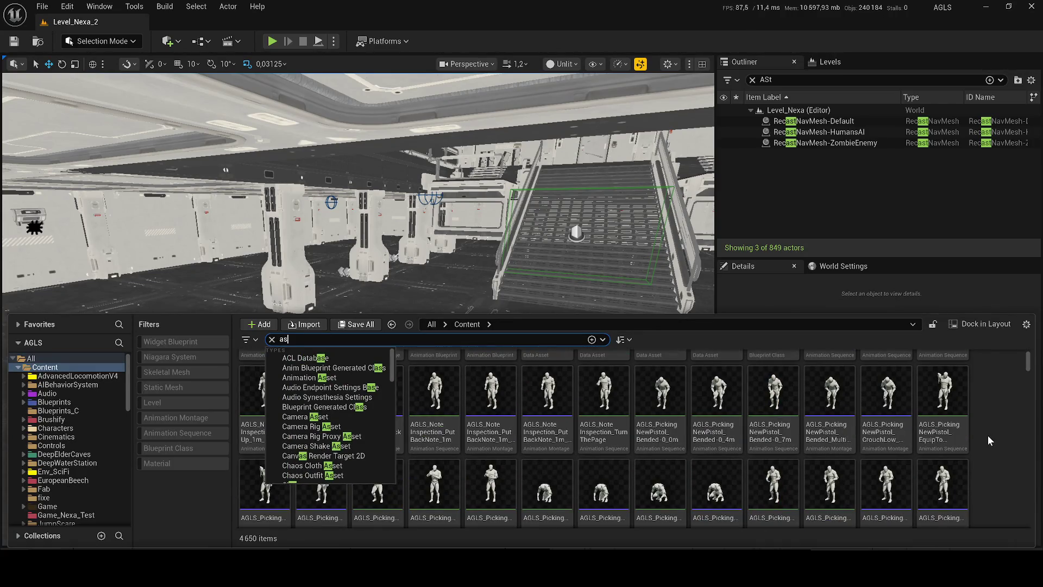
pyautogui.write('the')
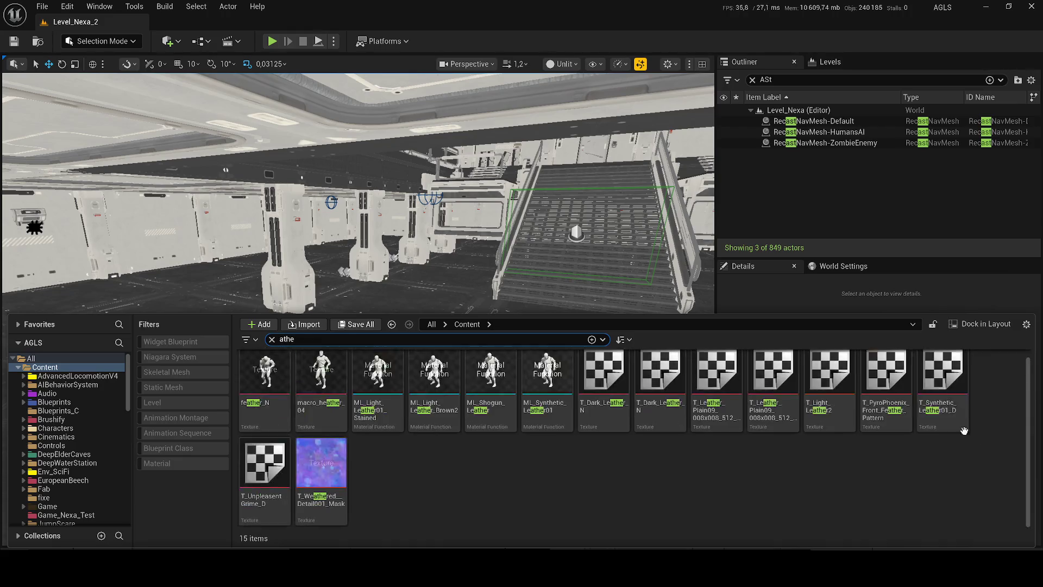
pyautogui.write('as')
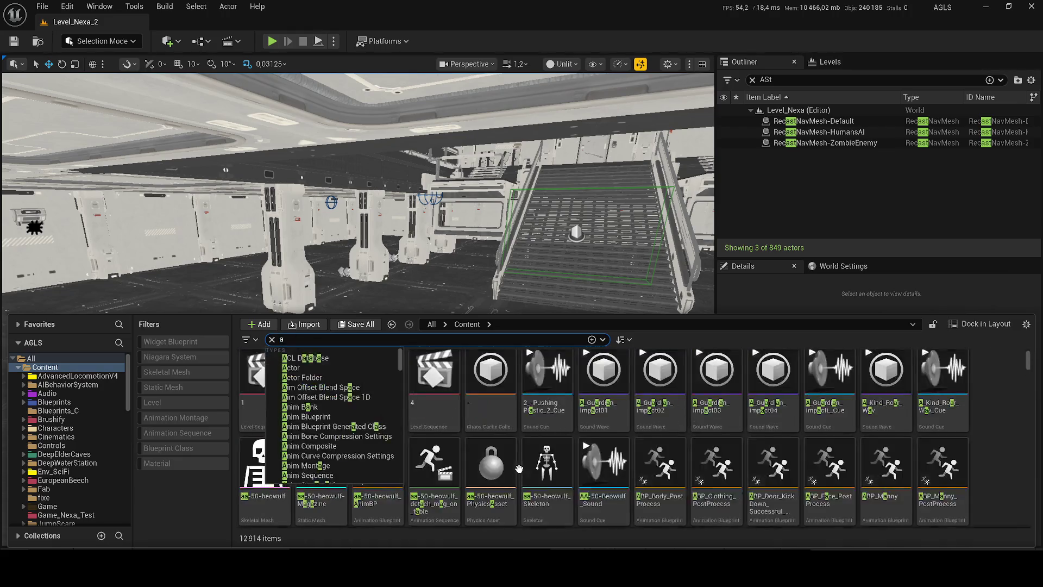
pyautogui.moveTo(413, 398)
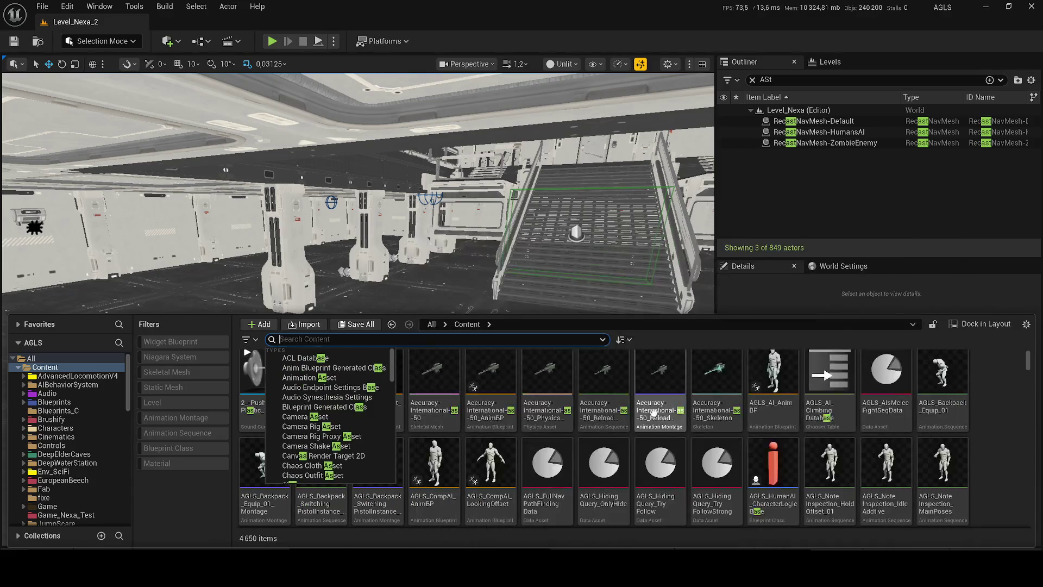
pyautogui.press('BackSpace')
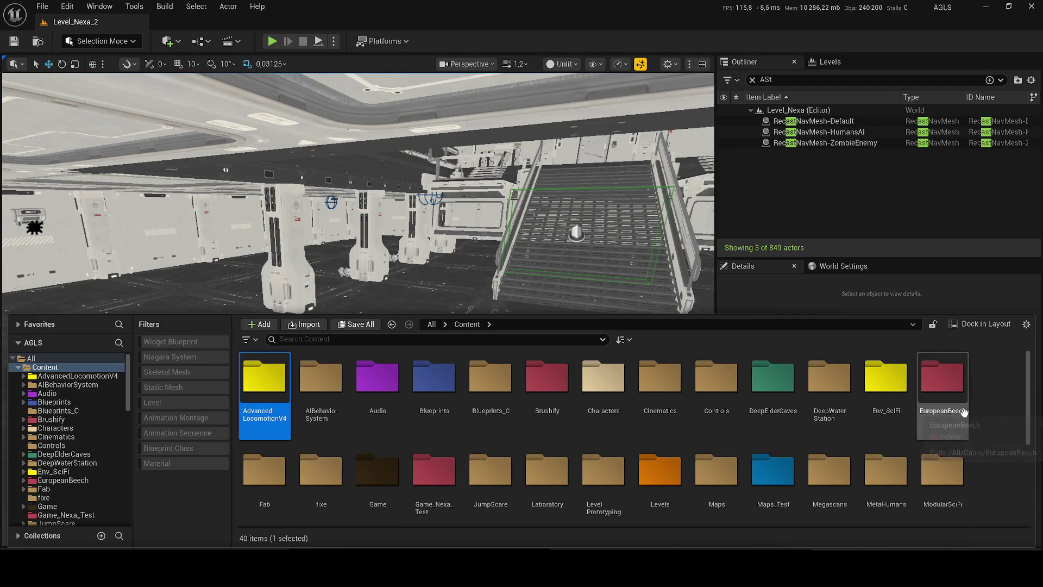
# Scroll through the content folders and select AdvancedLocomotionV4.
pyautogui.scroll(-1, 996, 414)
pyautogui.scroll(-3, 995, 415)
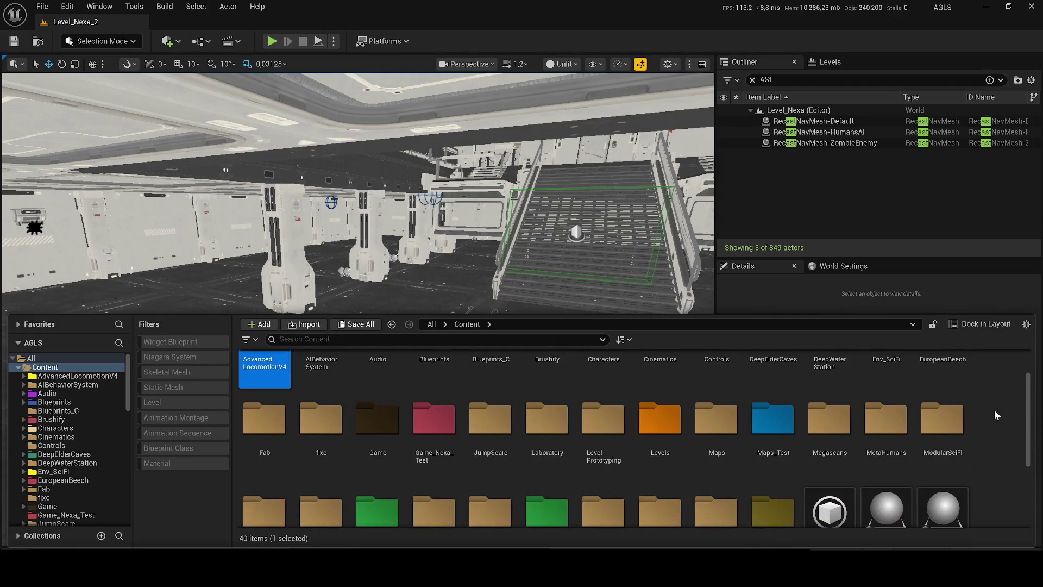
pyautogui.scroll(-3, 990, 422)
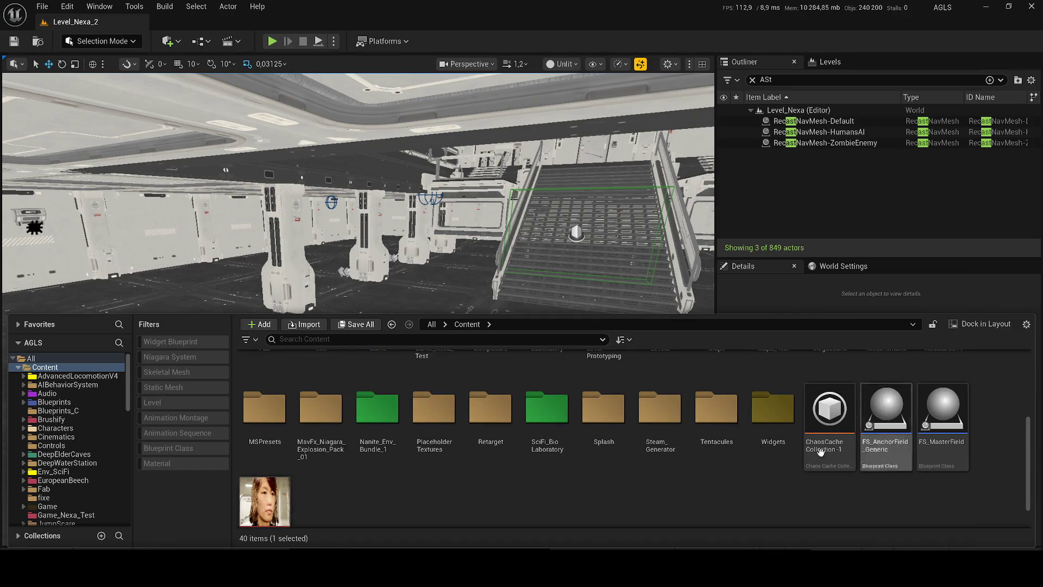
pyautogui.scroll(2, 694, 470)
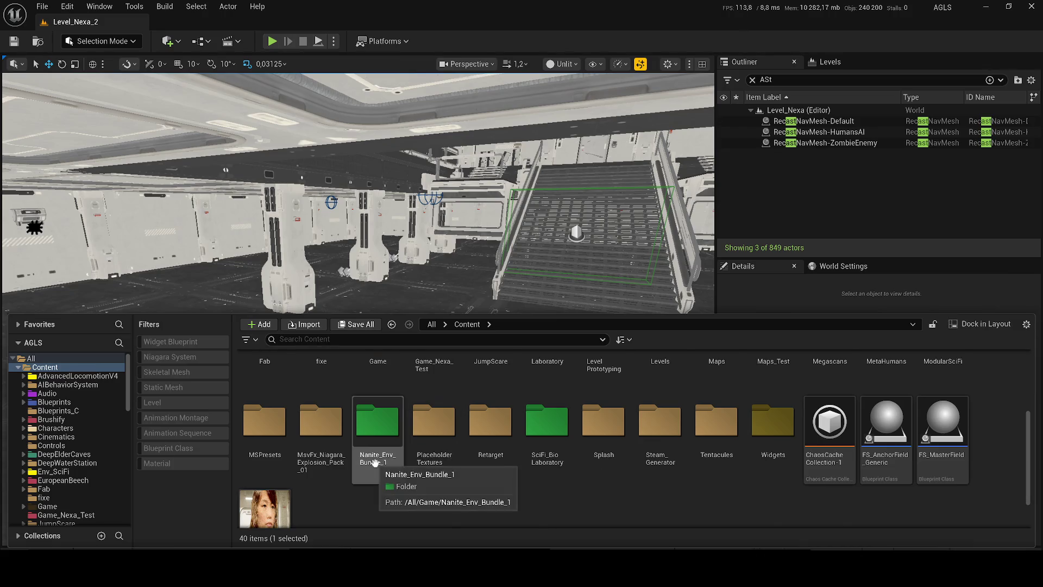
pyautogui.scroll(2, 393, 477)
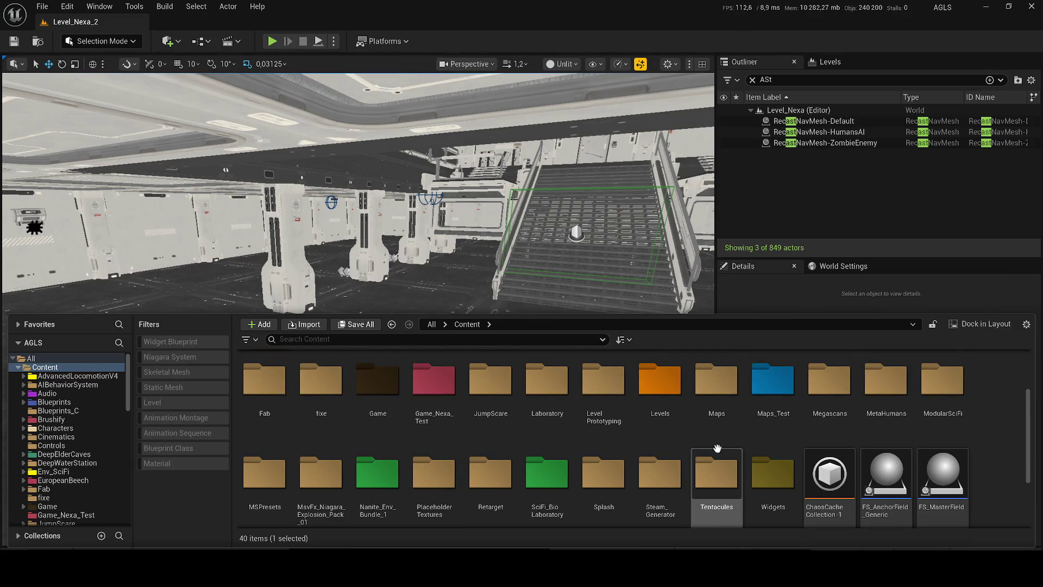
pyautogui.scroll(1, 336, 437)
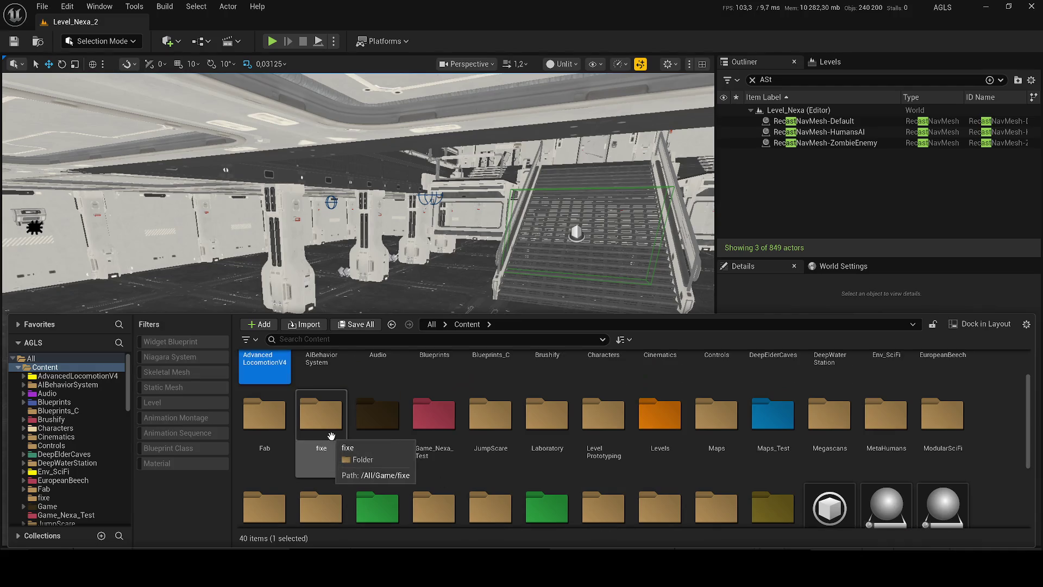
pyautogui.scroll(1, 266, 430)
pyautogui.click(269, 408)
pyautogui.scroll(1, 373, 410)
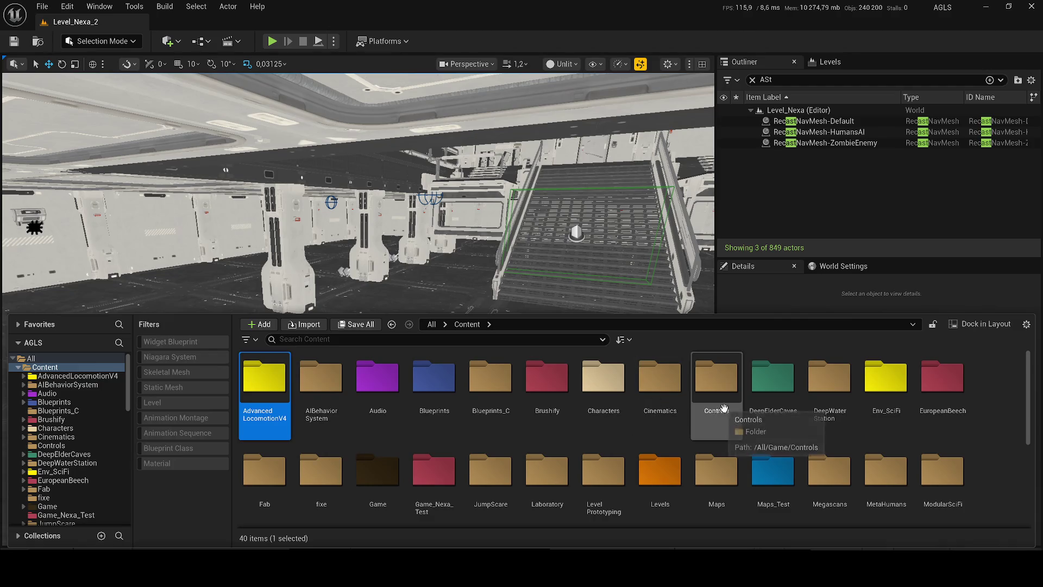
# Browse DeepElderCaves' Maps and Materials folders, then return to the Content root.
pyautogui.doubleClick(792, 400)
pyautogui.doubleClick(321, 381)
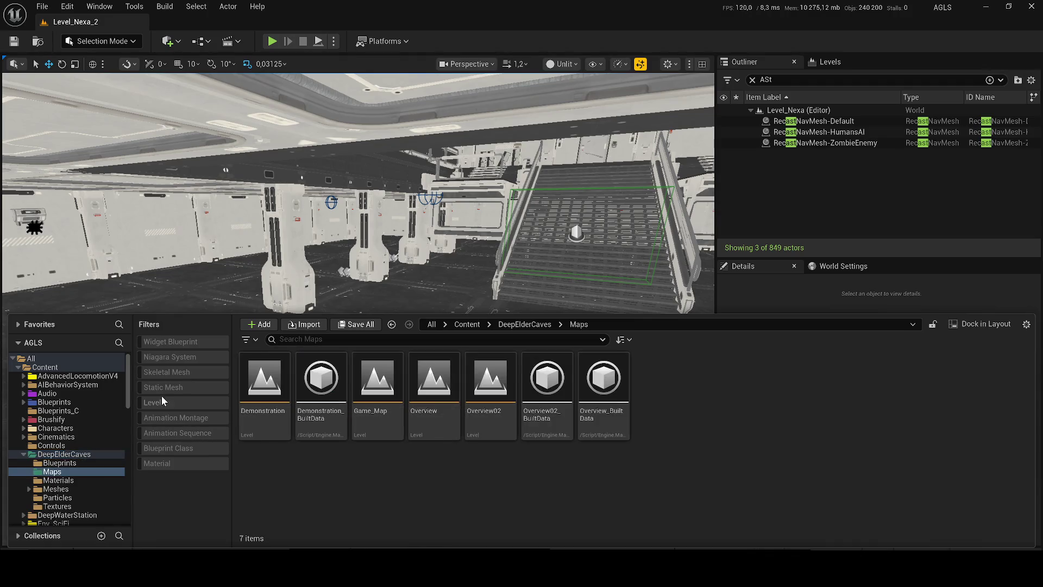
pyautogui.click(520, 326)
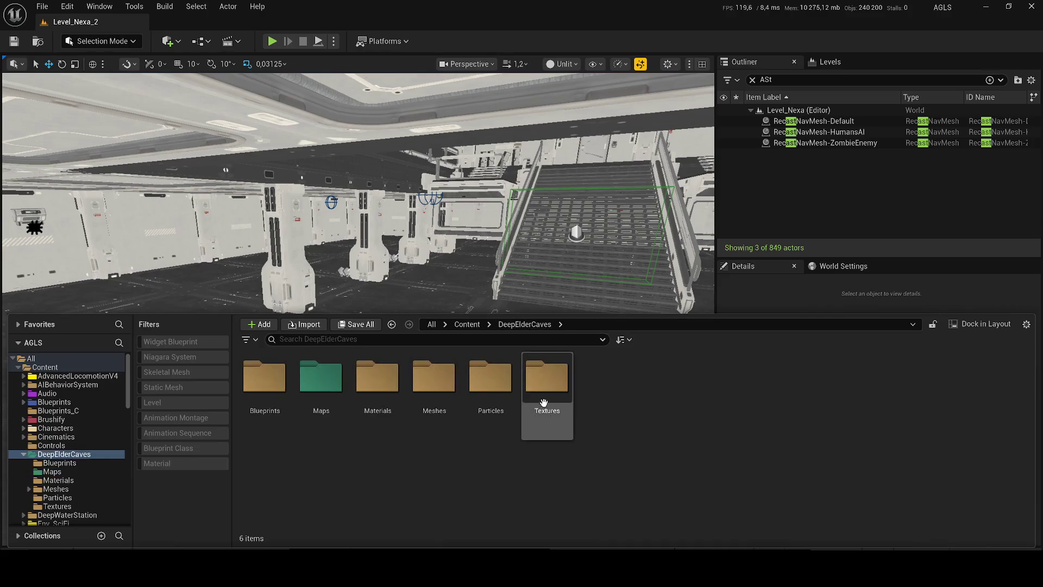
pyautogui.doubleClick(380, 383)
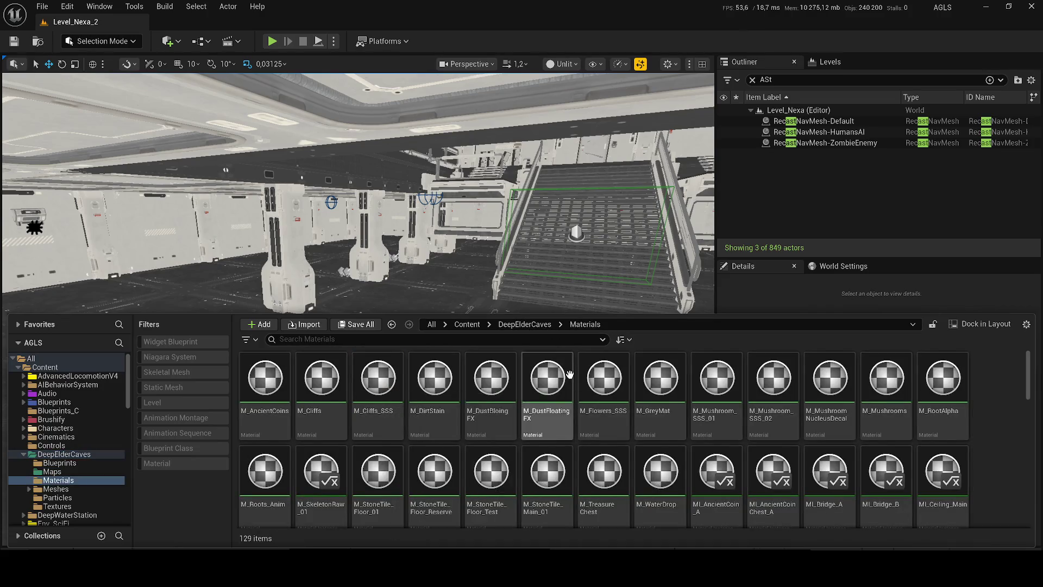
pyautogui.click(467, 325)
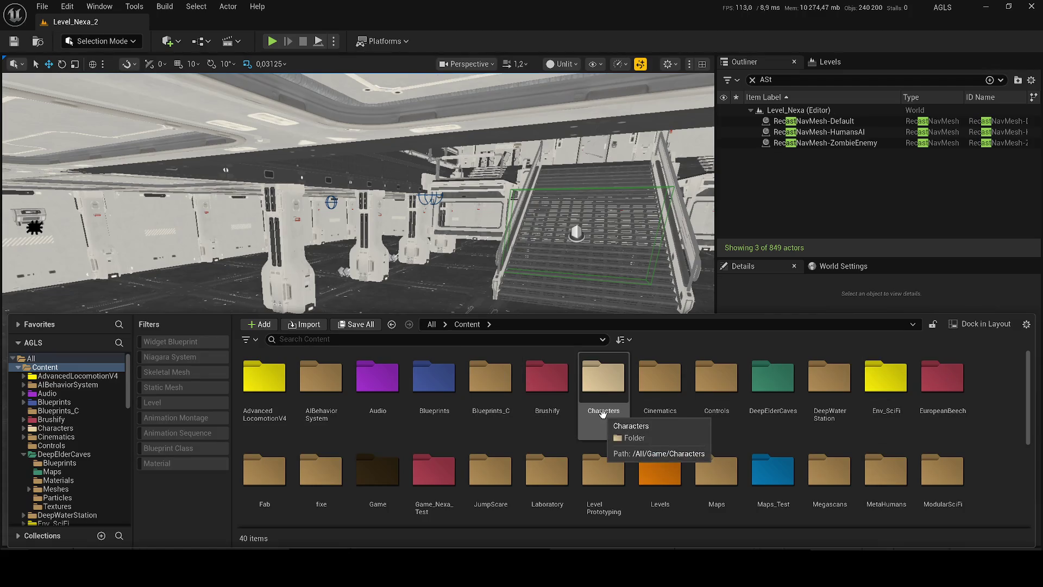
pyautogui.scroll(-2, 603, 413)
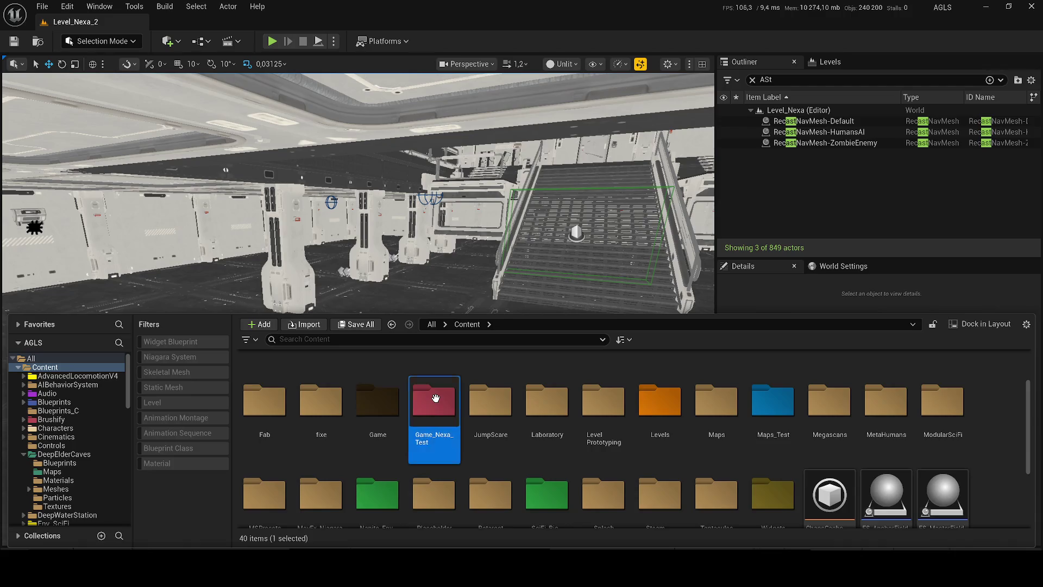
pyautogui.scroll(2, 435, 399)
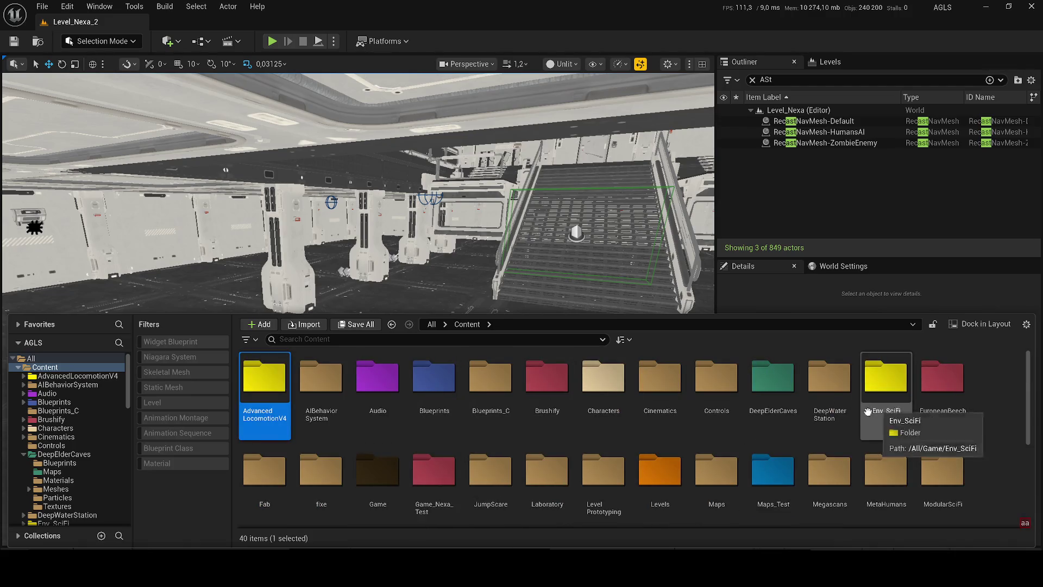
pyautogui.write('a')
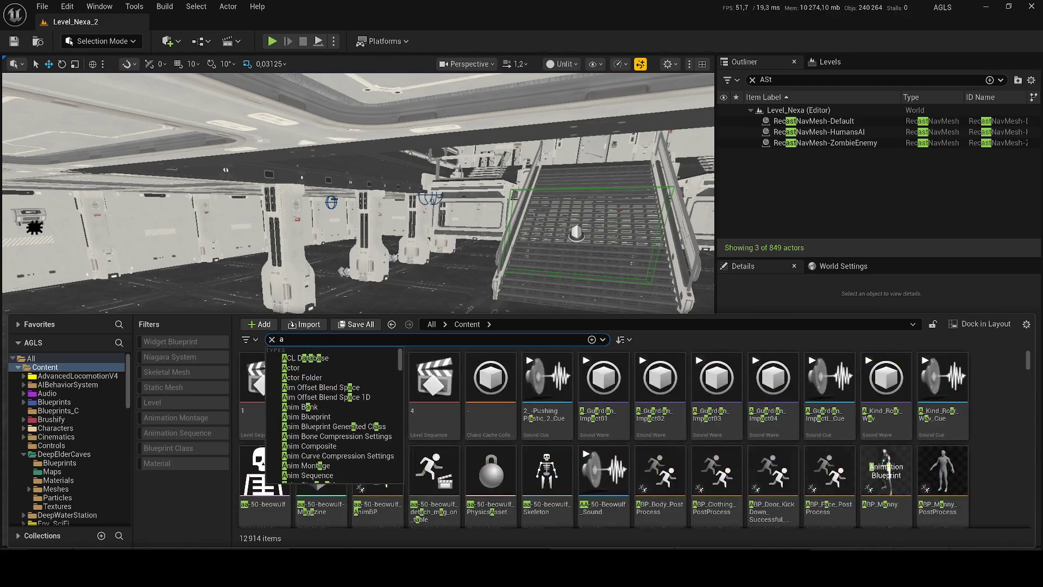
# Locate the BP_Teuthisan asset in its content folder.
pyautogui.write('r')
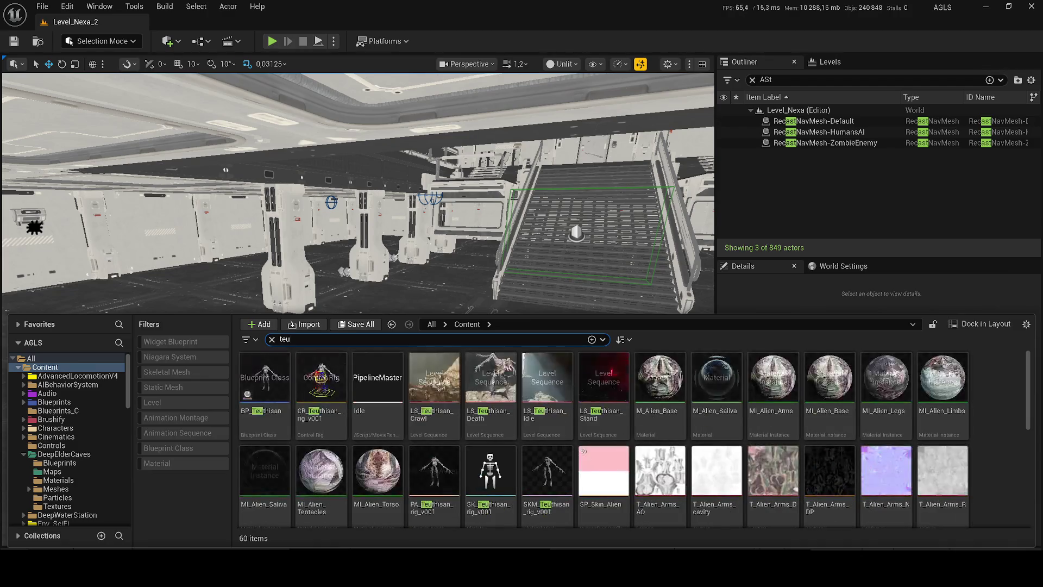
pyautogui.rightClick(275, 389)
pyautogui.click(301, 224)
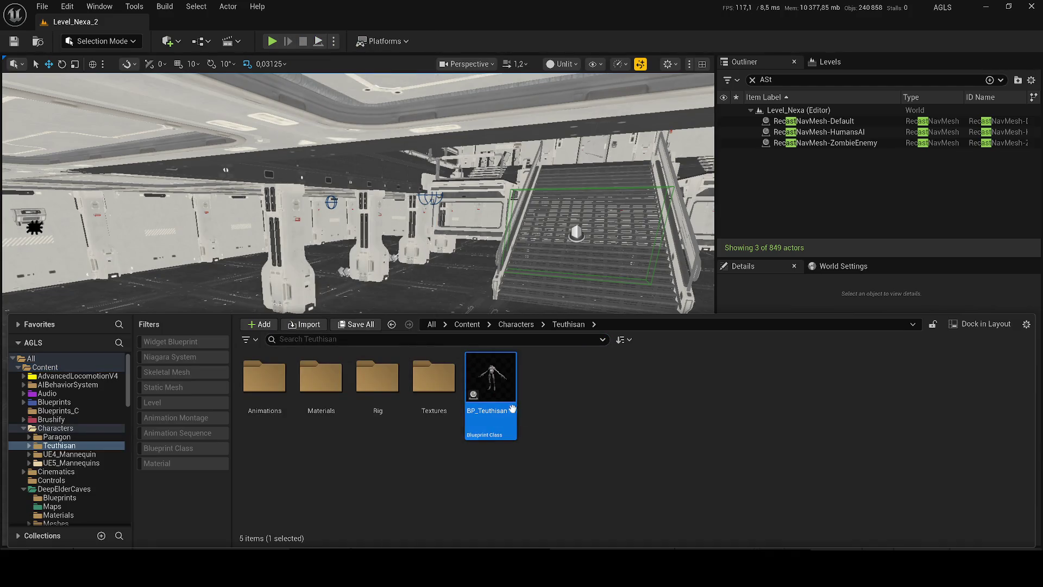
# Place BP_Teuthisan into the room near the glass-panel wall and rotate it.
pyautogui.moveTo(380, 217); pyautogui.dragTo(140, 233)
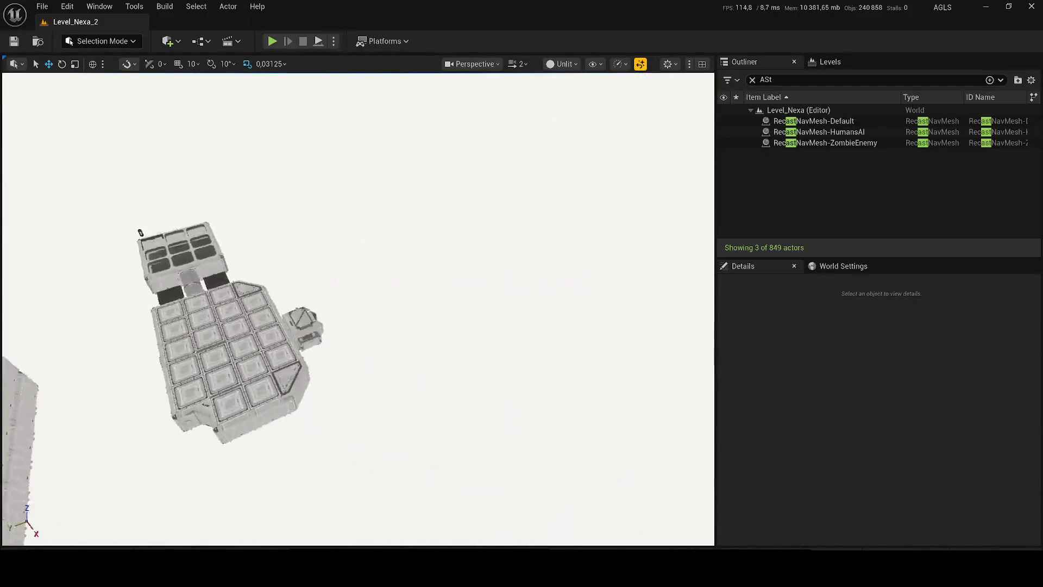
pyautogui.scroll(10, 140, 232)
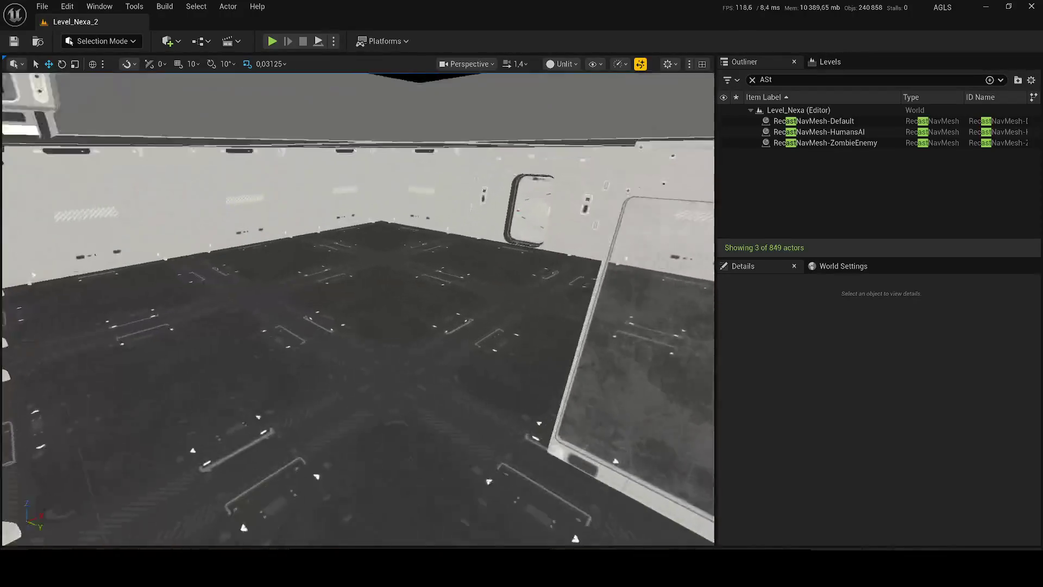
pyautogui.moveTo(140, 232); pyautogui.dragTo(95, 234)
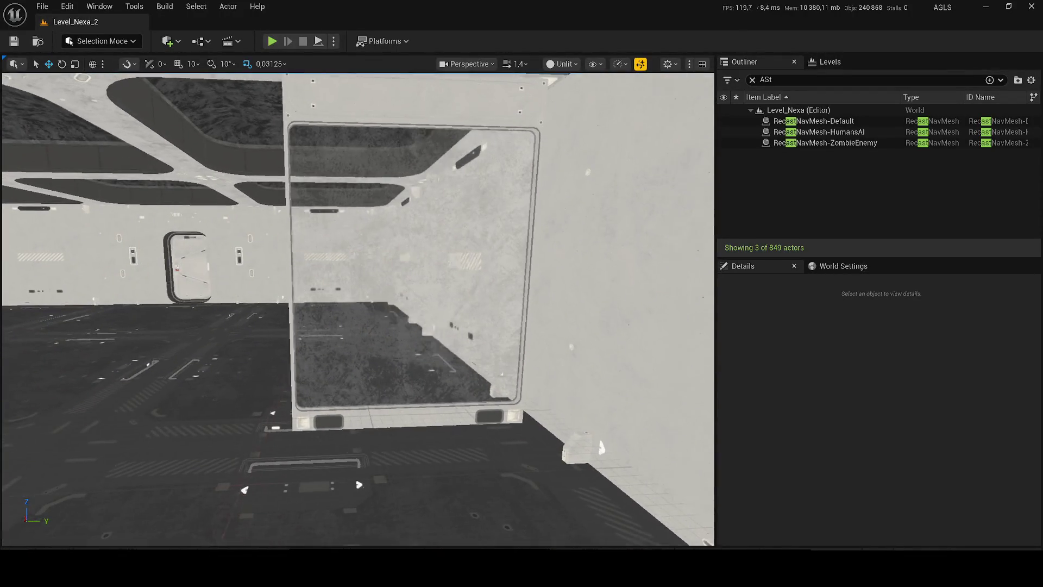
pyautogui.hotkey('ctrl', 'space')
pyautogui.moveTo(498, 401)
pyautogui.mouseDown()
pyautogui.moveTo(339, 354)
pyautogui.moveTo(340, 375)
pyautogui.moveTo(304, 387)
pyautogui.moveTo(341, 384)
pyautogui.mouseUp()
pyautogui.press('e')
pyautogui.press('w')
# Set the viewport to Lit, turn toward the wall lamp, and select the ceiling light fixture.
pyautogui.click(562, 64)
pyautogui.click(579, 92)
pyautogui.press('f')
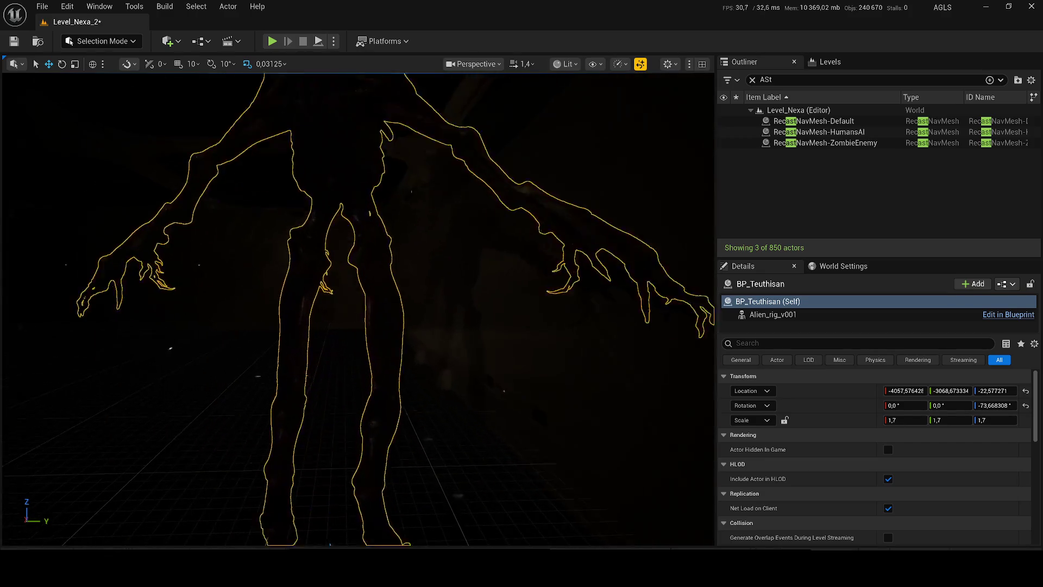
pyautogui.scroll(-2, 358, 310)
pyautogui.scroll(2, 358, 310)
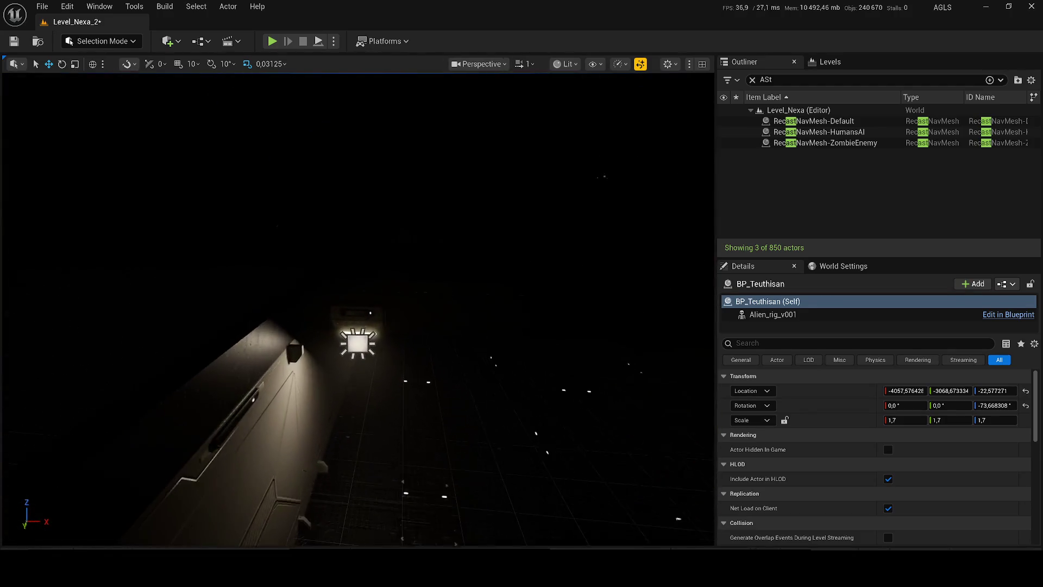
pyautogui.moveTo(358, 309); pyautogui.dragTo(413, 364)
pyautogui.click(155, 158)
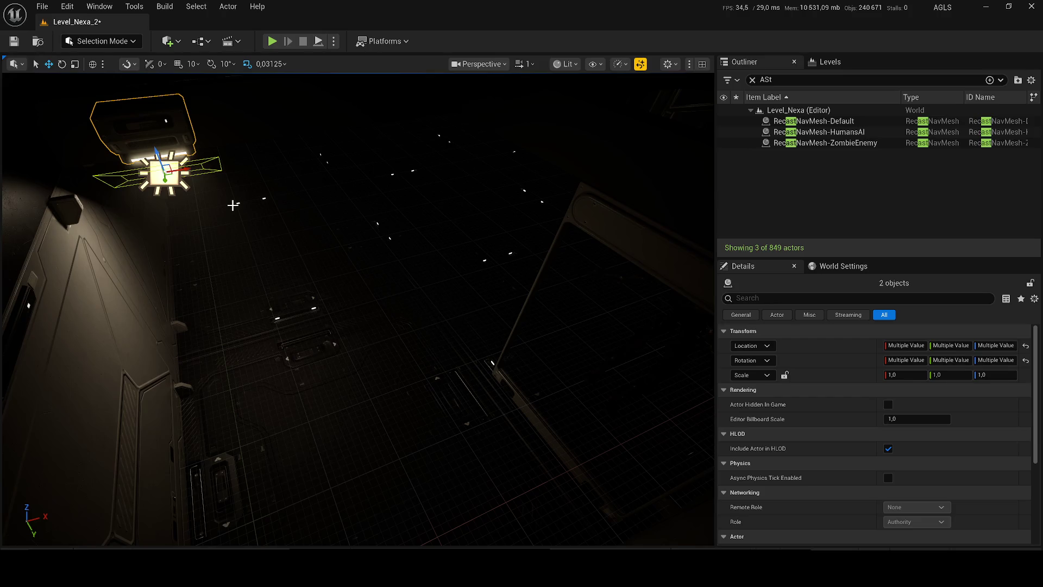
# Duplicate RectLight209, lower the copy below the lamp, slide it along X, and rotate it.
pyautogui.click(151, 125)
pyautogui.click(163, 173)
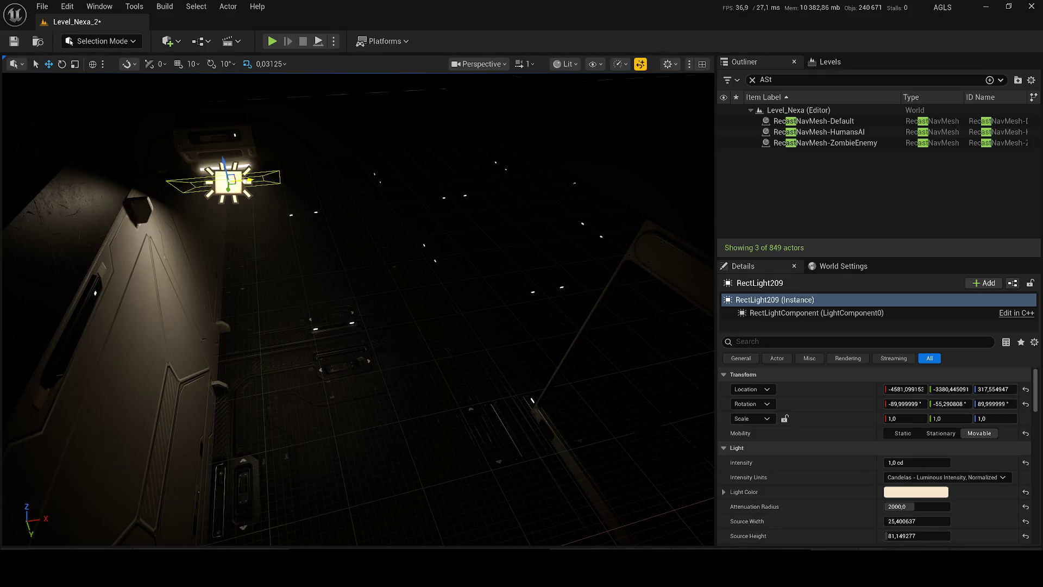
pyautogui.hotkey('ctrl', 'd')
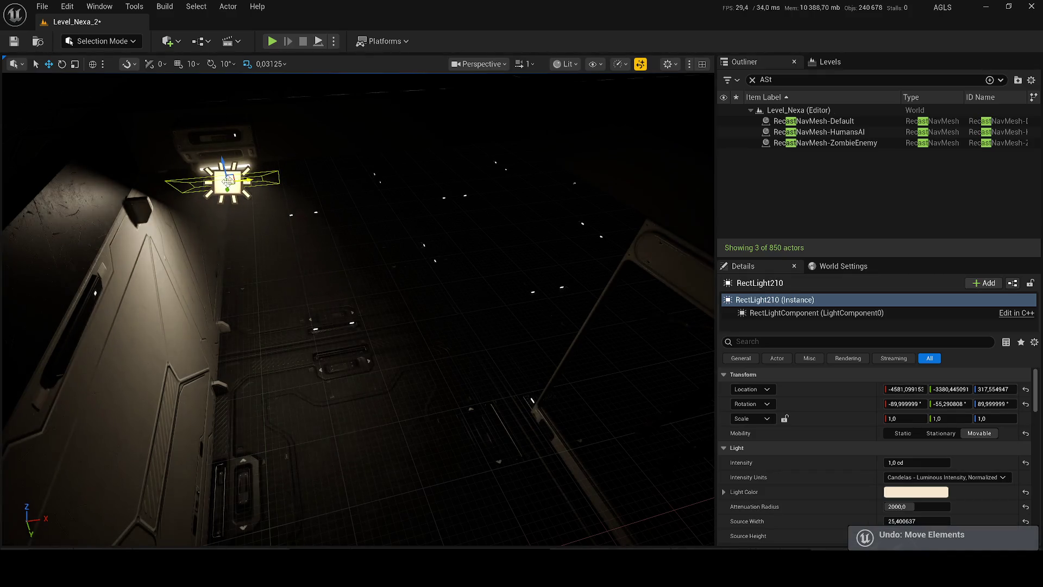
pyautogui.moveTo(223, 165); pyautogui.dragTo(337, 226)
pyautogui.moveTo(264, 235)
pyautogui.mouseDown()
pyautogui.moveTo(575, 198)
pyautogui.moveTo(647, 167)
pyautogui.moveTo(538, 243)
pyautogui.mouseUp()
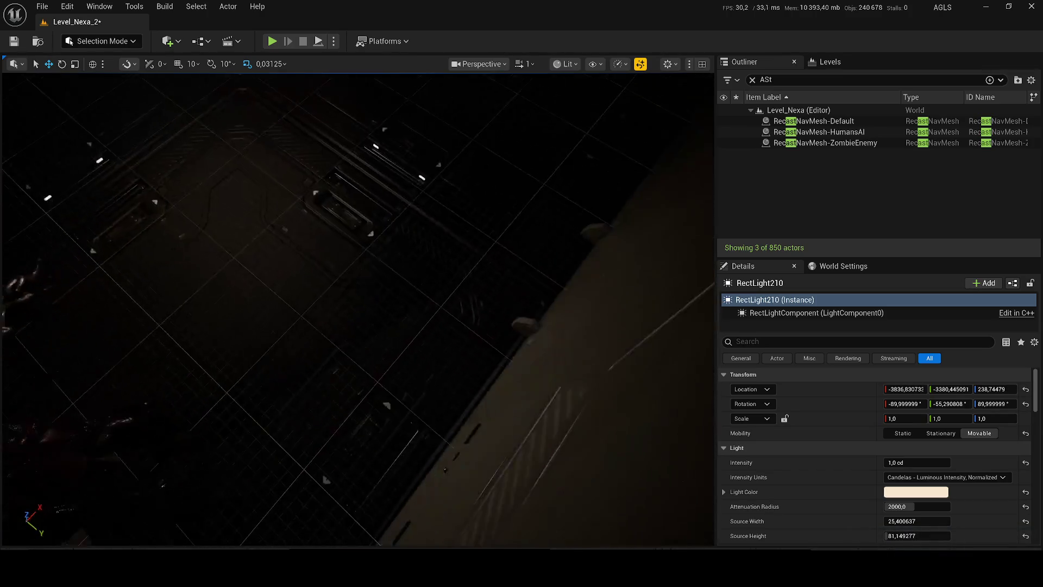
pyautogui.press('e')
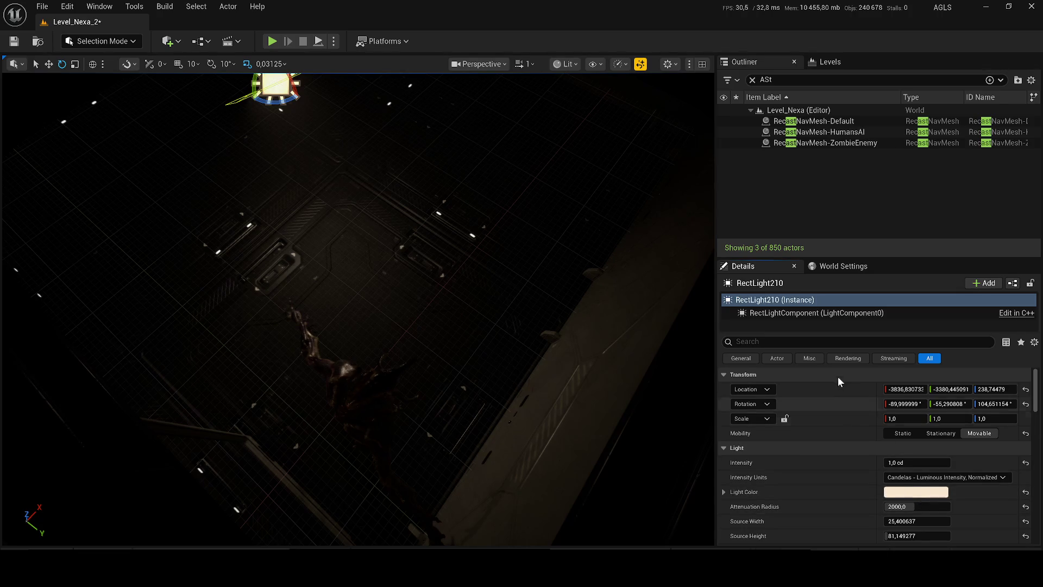
# Set the copied light's colour to red (FA2900FF) and save the level.
pyautogui.click(918, 491)
pyautogui.moveTo(777, 362); pyautogui.dragTo(785, 335)
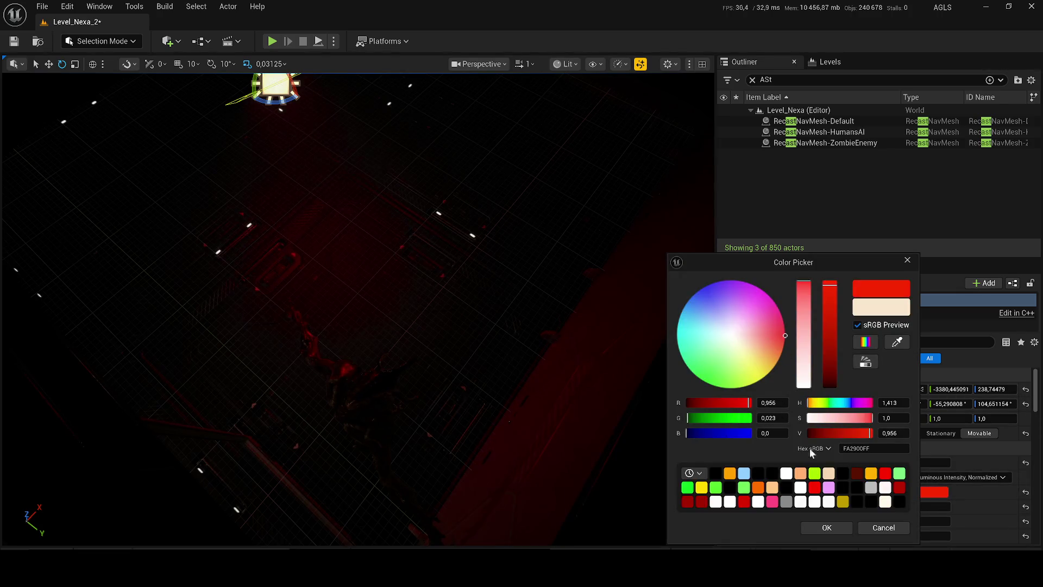
pyautogui.click(827, 527)
pyautogui.hotkey('ctrl', 's')
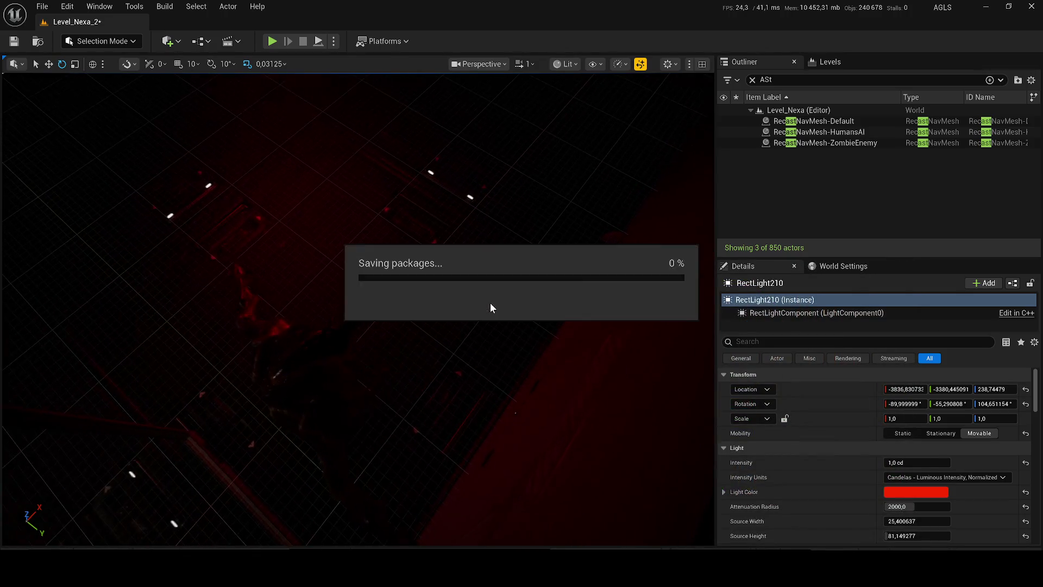
pyautogui.click(201, 43)
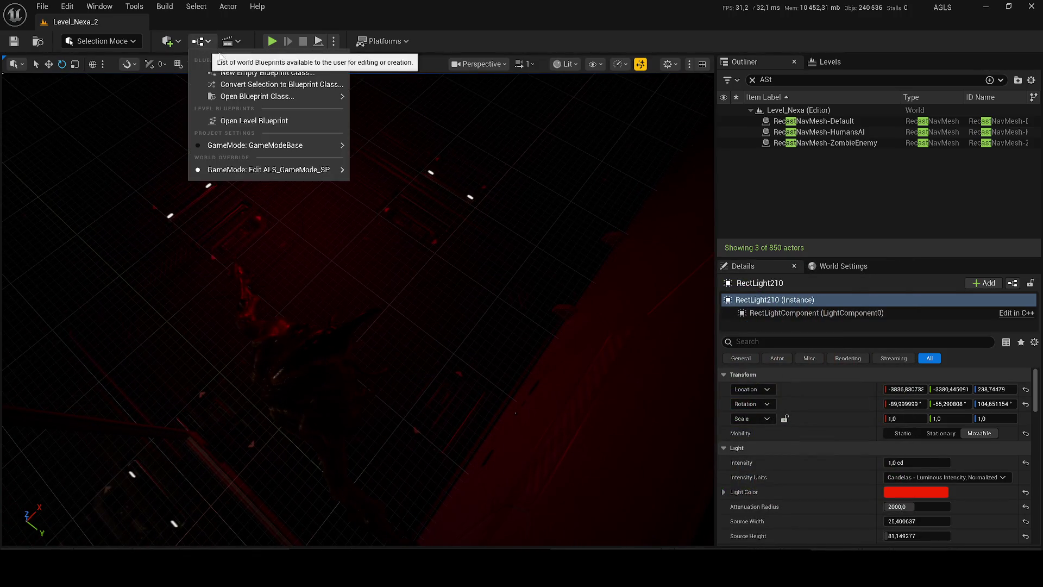
# In the Level Blueprint, drag Event BeginPlay into the TEST NO CINEMATIC IN GAME comment, save, and return to Level_Nexa_2.
pyautogui.click(233, 117)
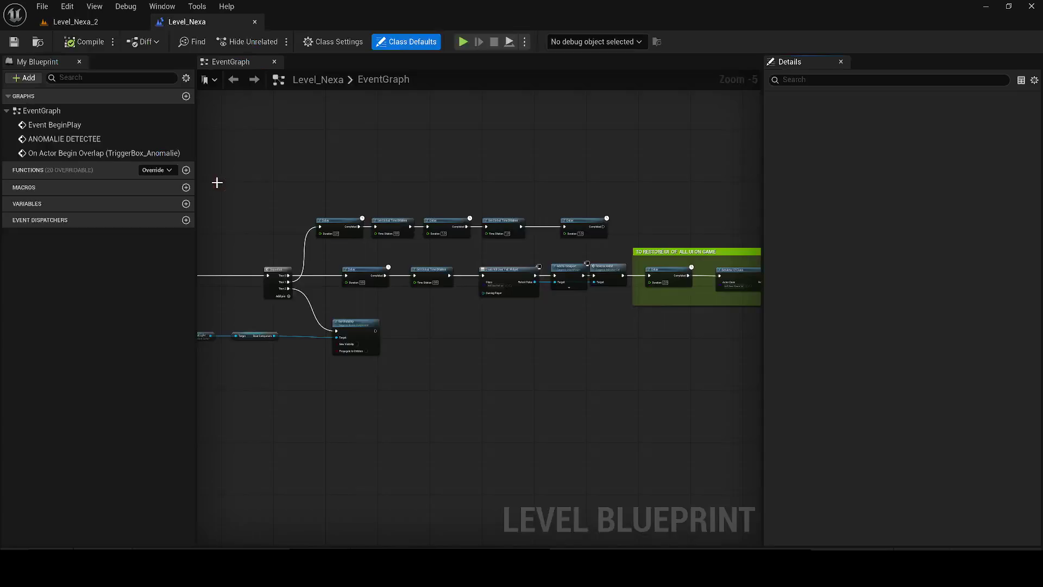
pyautogui.moveTo(326, 256)
pyautogui.mouseDown()
pyautogui.moveTo(375, 302)
pyautogui.moveTo(754, 328)
pyautogui.mouseUp()
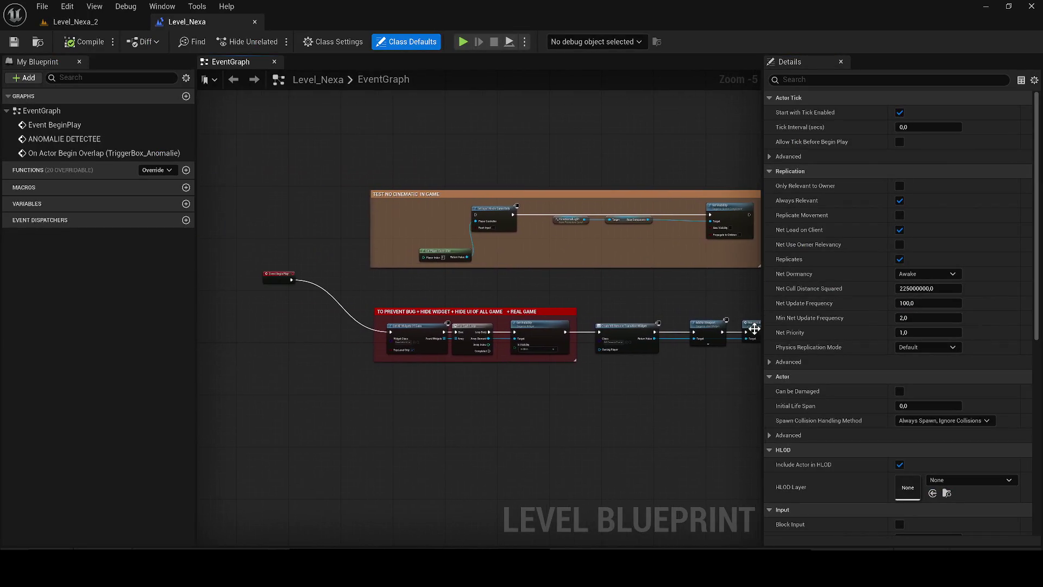
pyautogui.moveTo(296, 280)
pyautogui.mouseDown()
pyautogui.moveTo(435, 234)
pyautogui.moveTo(423, 227)
pyautogui.mouseUp()
pyautogui.scroll(2, 423, 227)
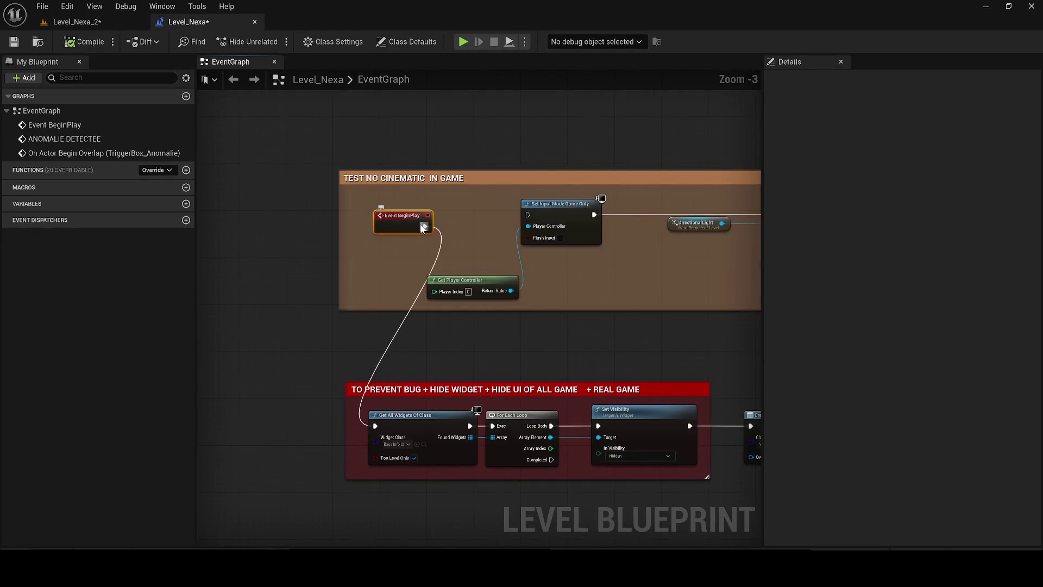
pyautogui.click(13, 43)
pyautogui.click(94, 24)
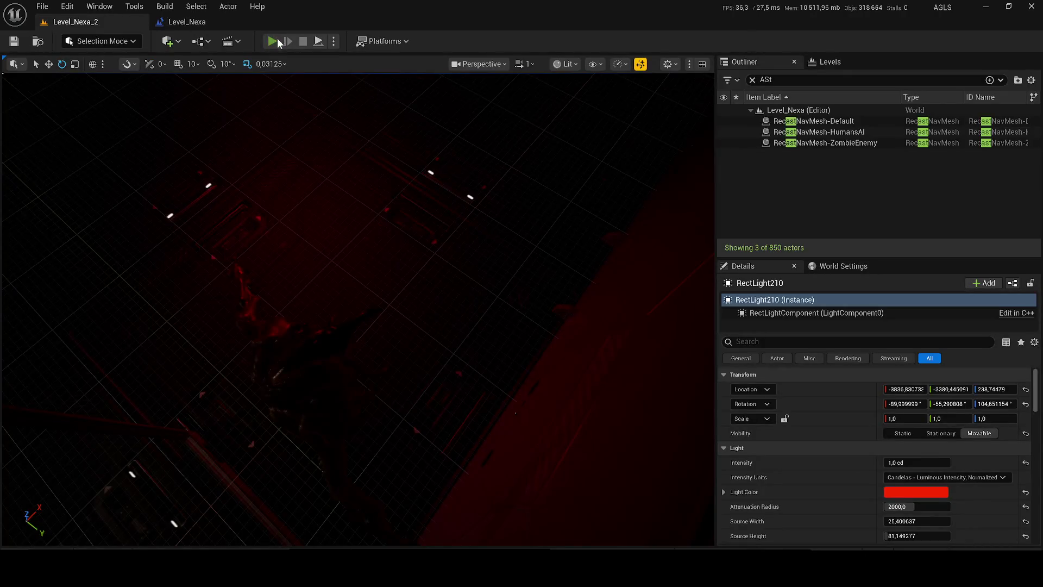
# Run a Play In Editor session through the red-lit room, then stop it with Esc.
pyautogui.click(273, 41)
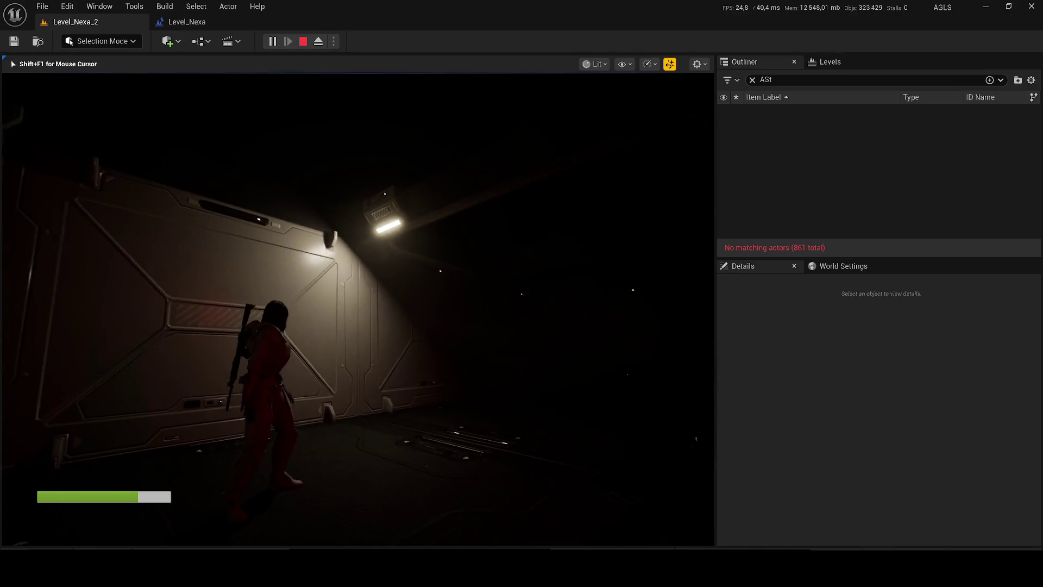
pyautogui.press('Escape')
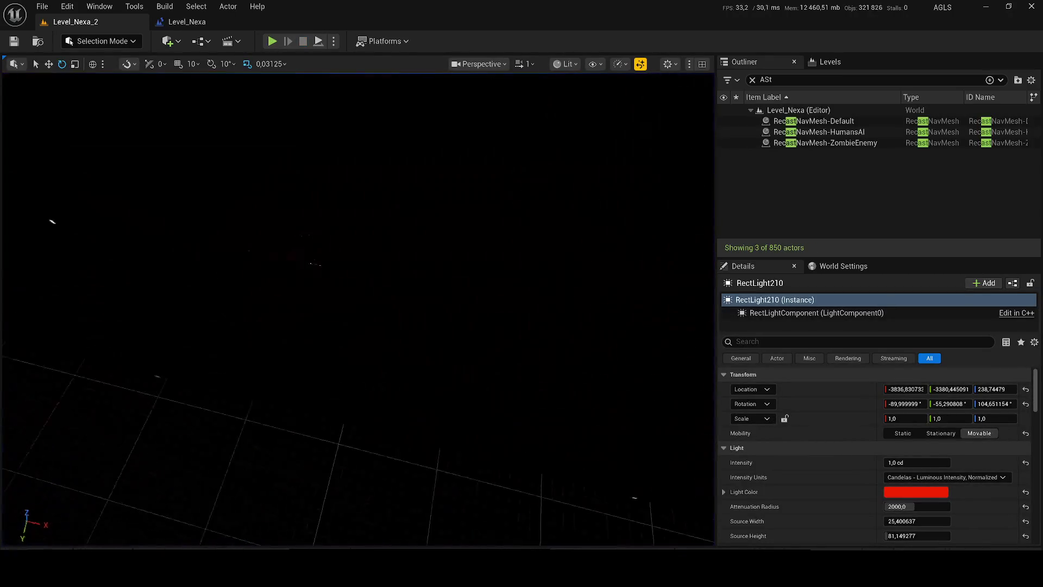
pyautogui.click(146, 264)
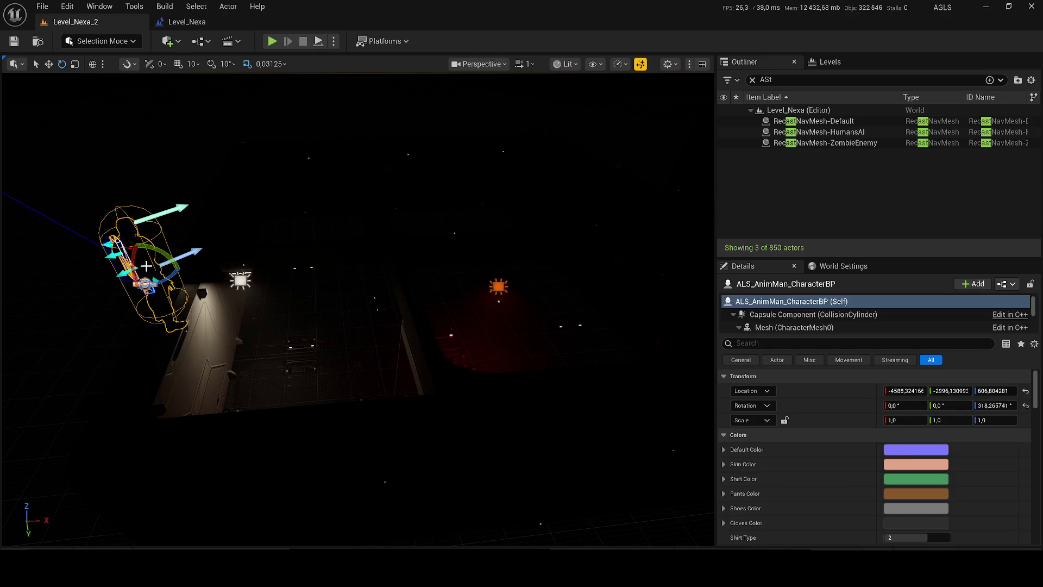
# Lower ALS_AnimMan_CharacterBP onto the floor, then raise it slightly so it stands just above it.
pyautogui.press('End')
pyautogui.press('f')
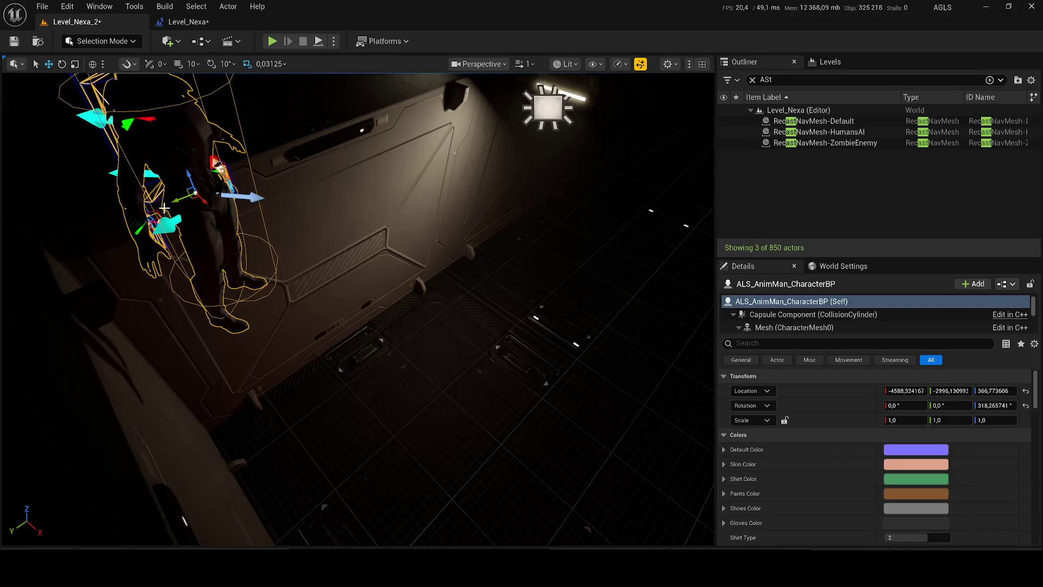
pyautogui.press('End')
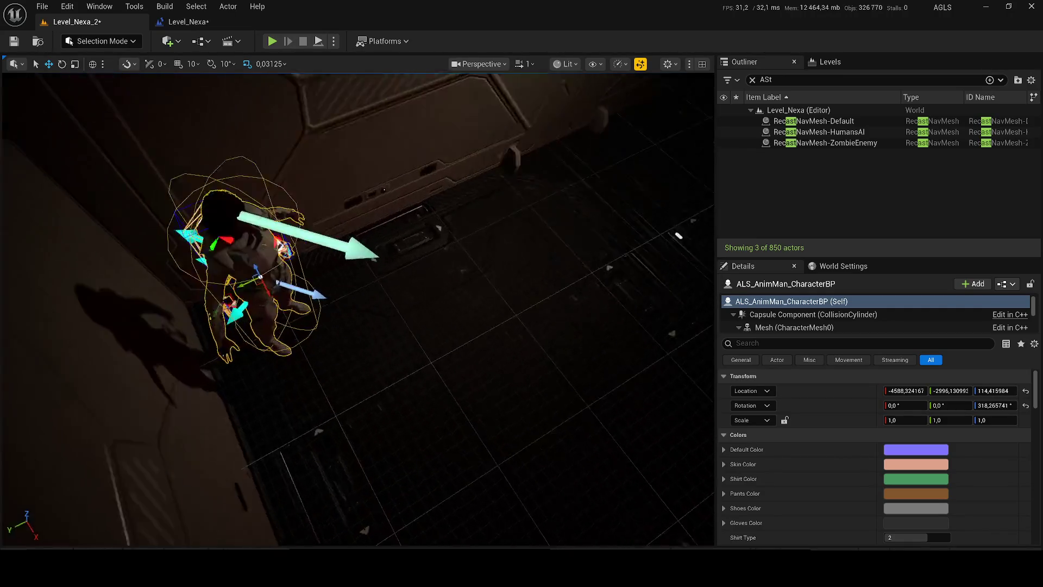
pyautogui.press('f')
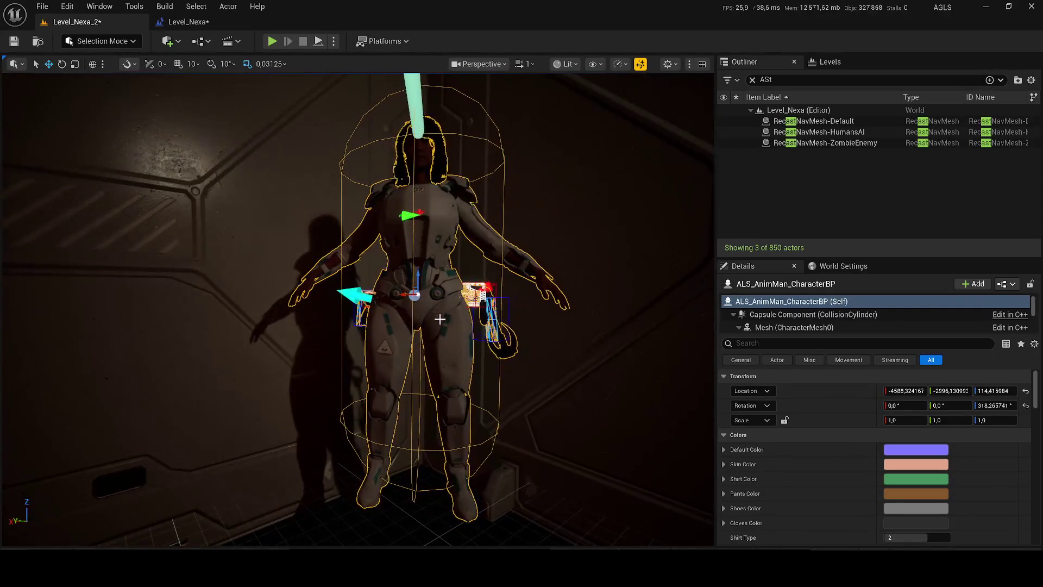
pyautogui.press('End')
pyautogui.press('f')
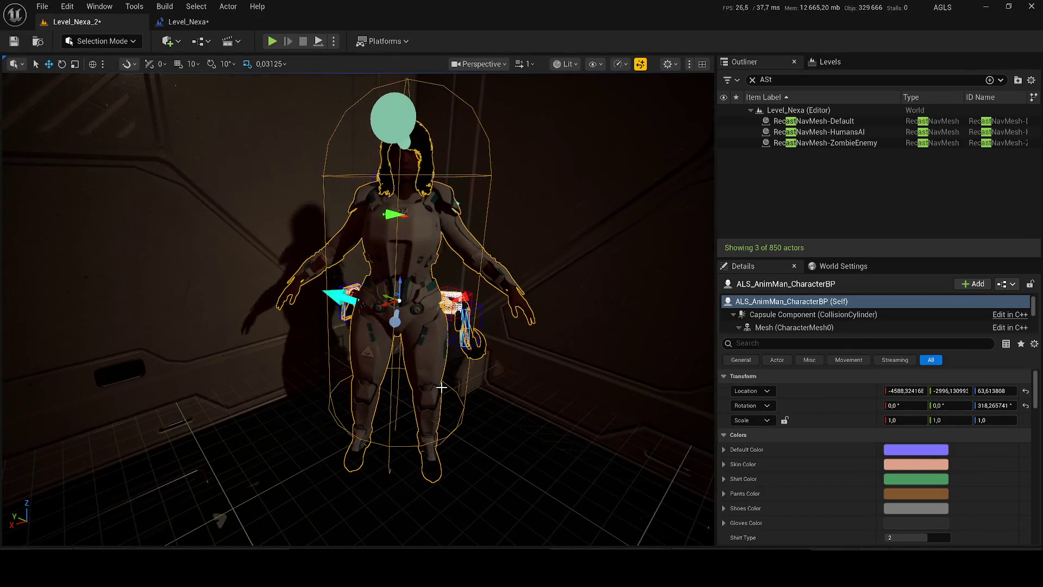
pyautogui.moveTo(402, 284); pyautogui.dragTo(402, 275)
# Save the level and play-test it again, then stop the session.
pyautogui.hotkey('ctrl', 's')
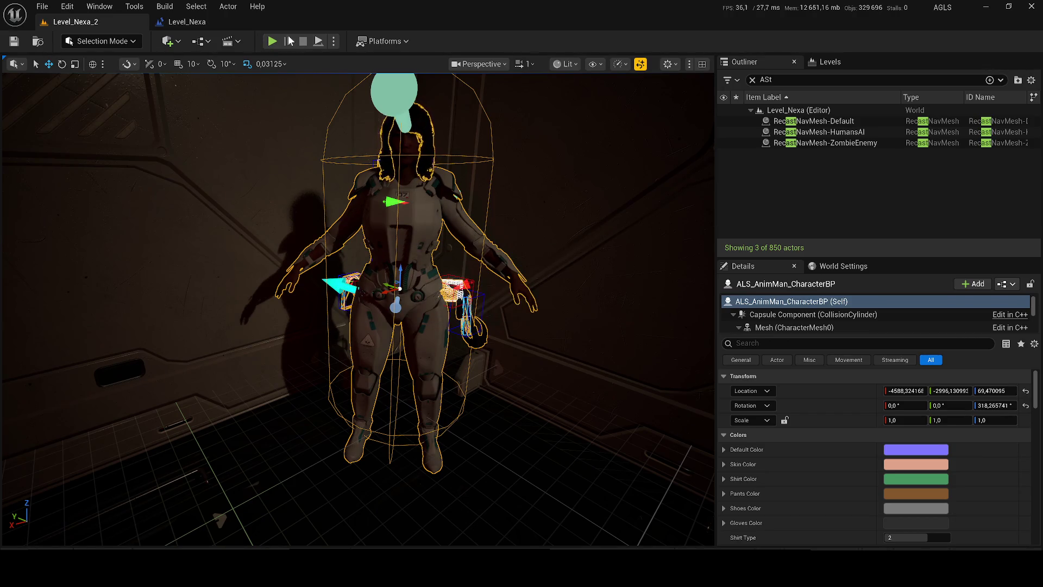
pyautogui.hotkey('alt', 'p')
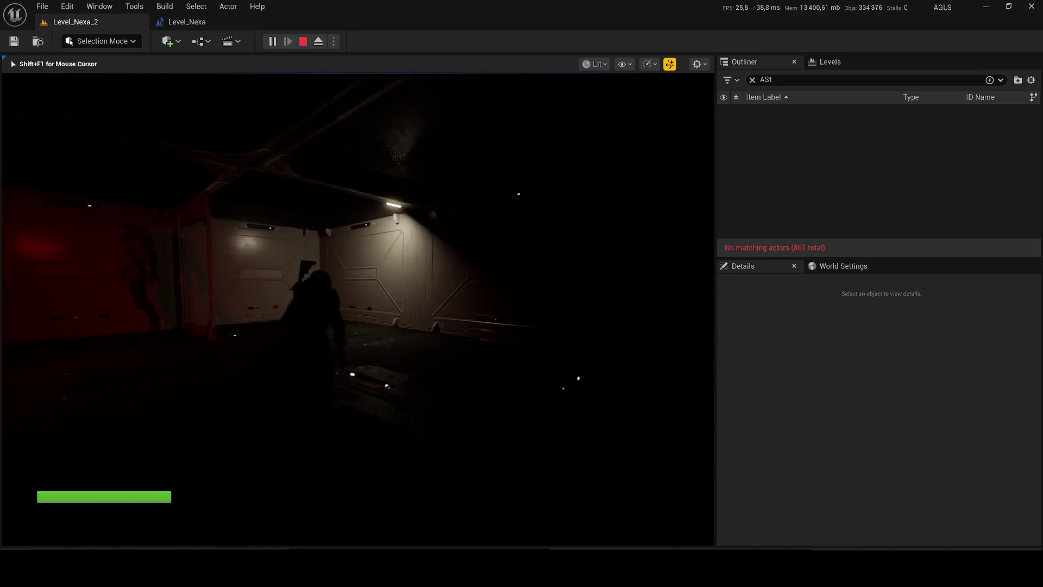
pyautogui.press('Escape')
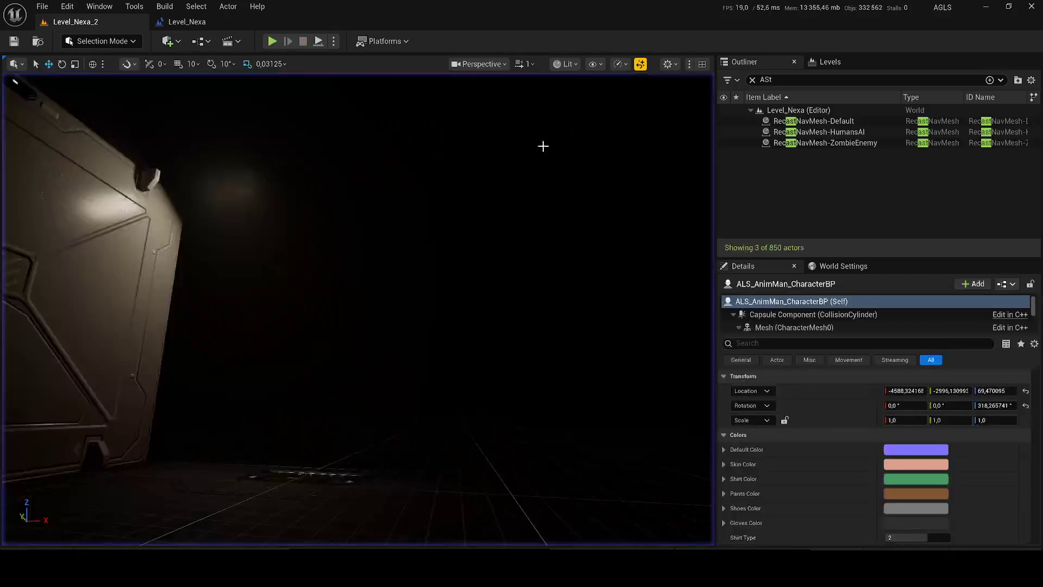
# Hide and re-show RectLight209 to compare the room's lighting.
pyautogui.click(226, 185)
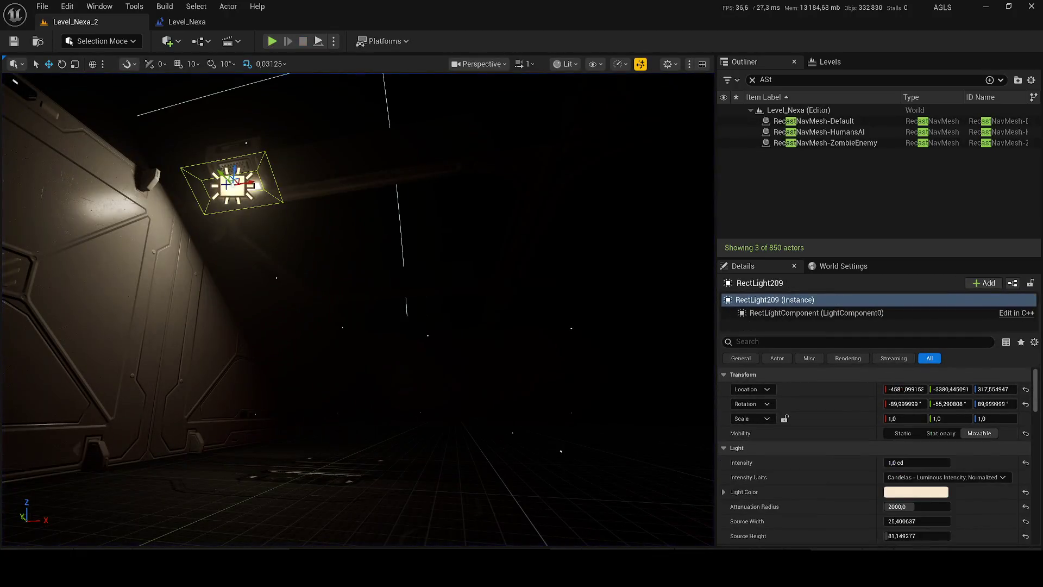
pyautogui.click(753, 80)
pyautogui.click(723, 178)
pyautogui.moveTo(500, 182); pyautogui.dragTo(680, 173)
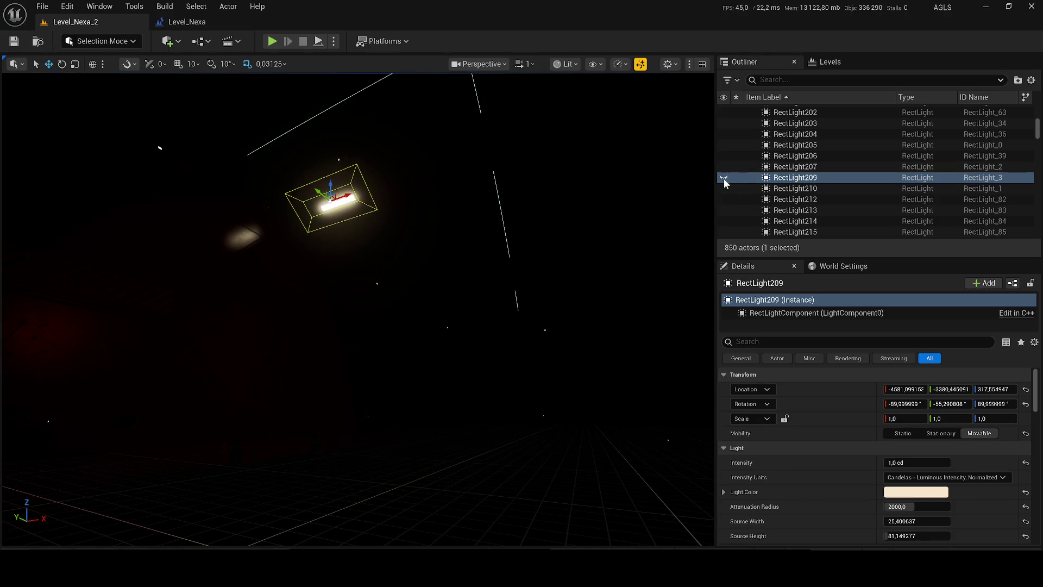
pyautogui.click(724, 178)
# Set the lamp's MI_Emission_Common_4 emission intensity to 50 and save it.
pyautogui.click(346, 178)
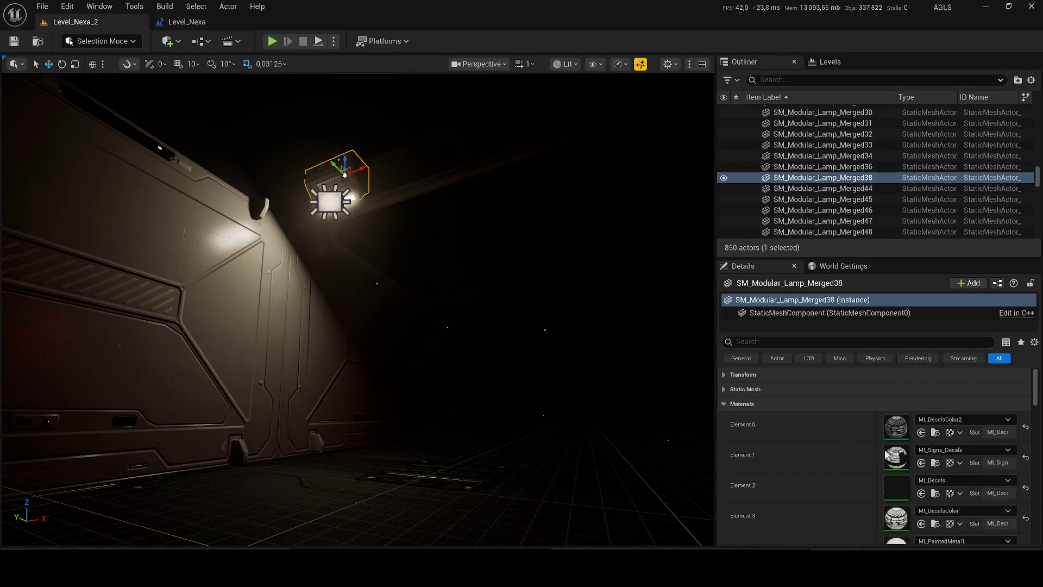
pyautogui.scroll(-5, 886, 478)
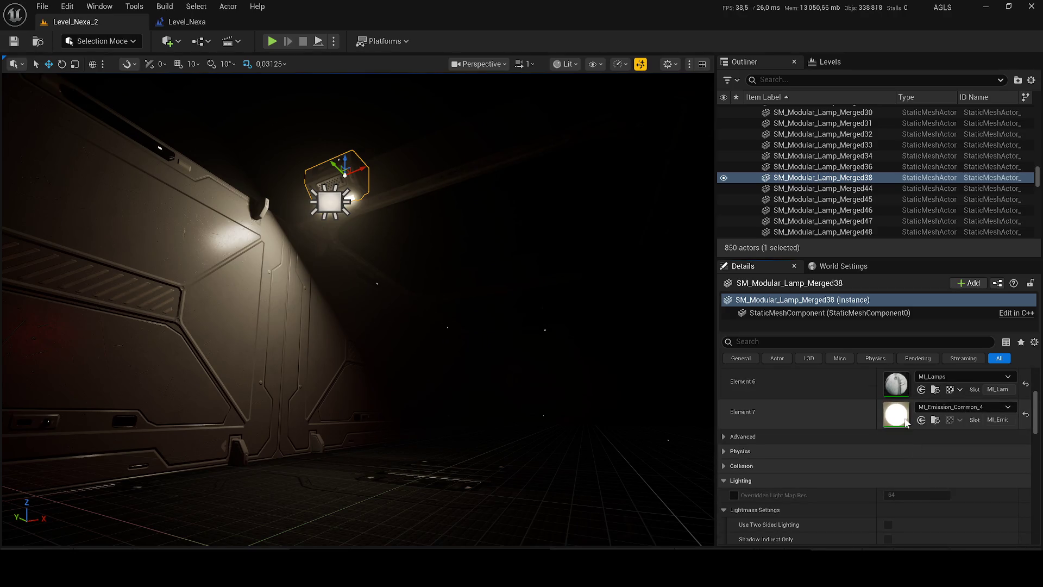
pyautogui.doubleClick(907, 422)
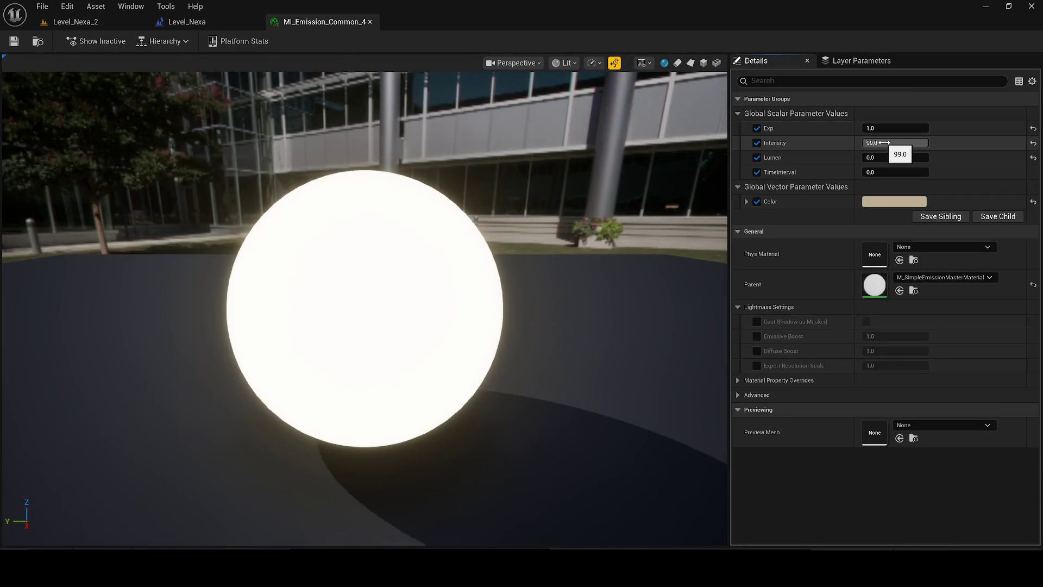
pyautogui.write('0')
pyautogui.press('Return')
pyautogui.click(38, 41)
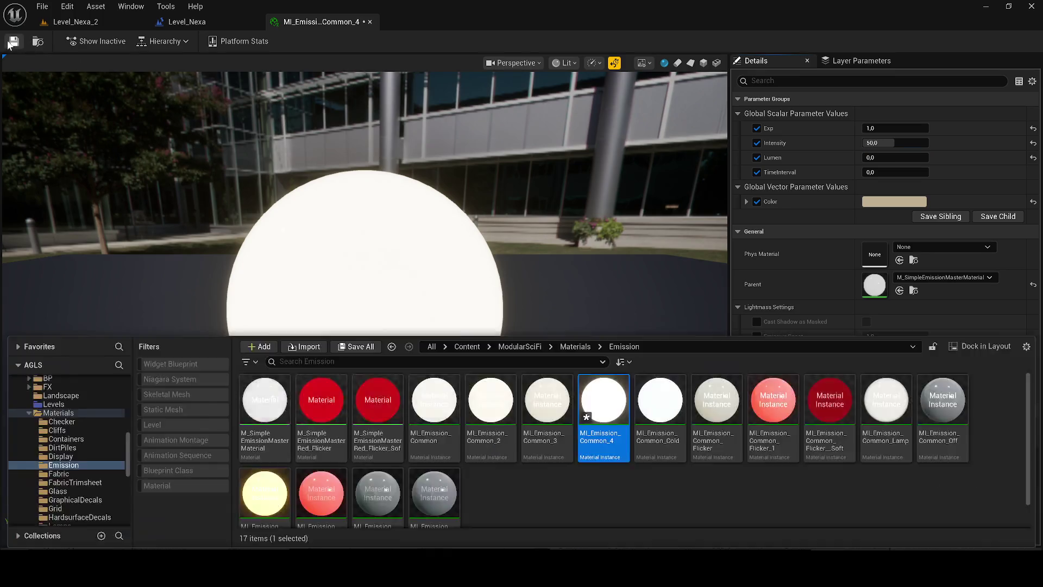
pyautogui.hotkey('ctrl', 's')
# Change MI_Emission_Common_4 to Intensity 10 and Exp 0, save it, and play Level_Nexa_2.
pyautogui.click(57, 28)
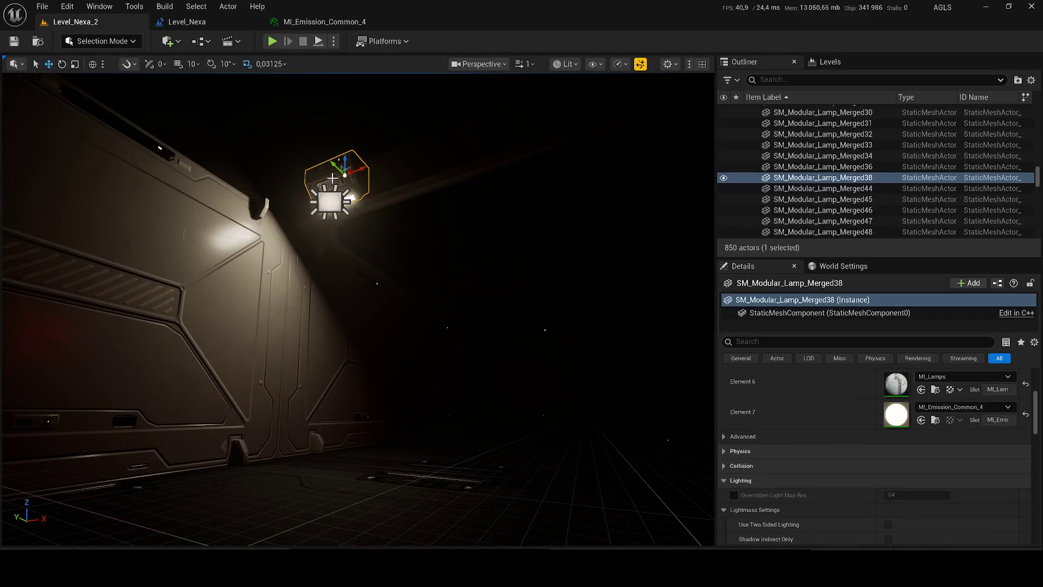
pyautogui.click(301, 21)
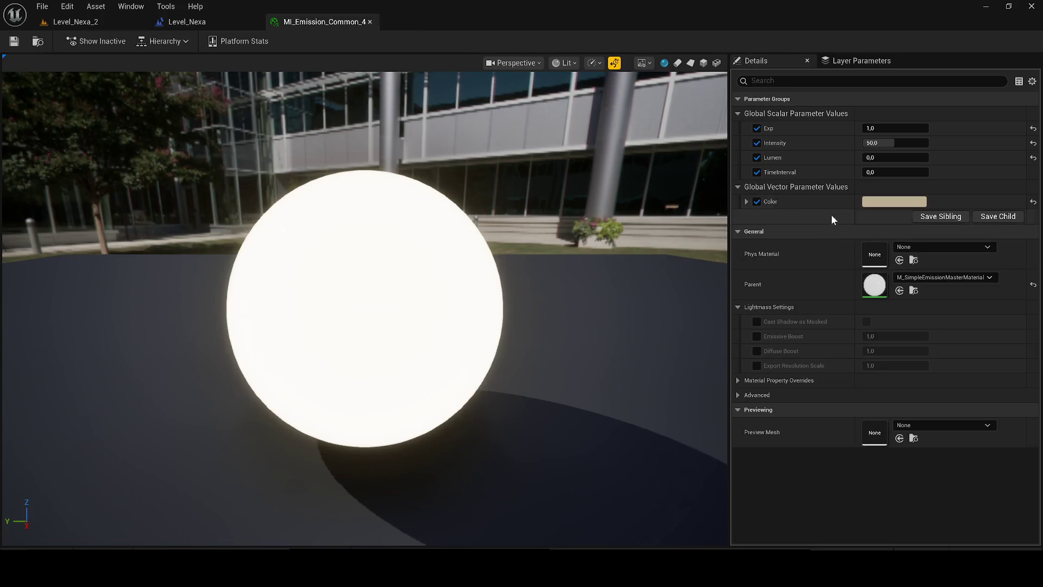
pyautogui.write('10')
pyautogui.press('Return')
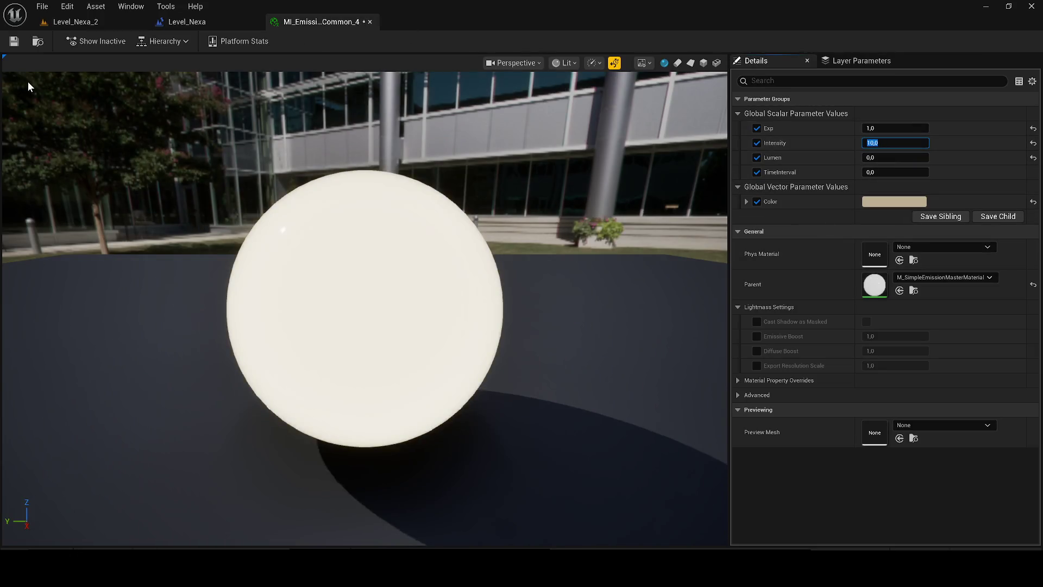
pyautogui.click(913, 132)
pyautogui.write('0')
pyautogui.press('Return')
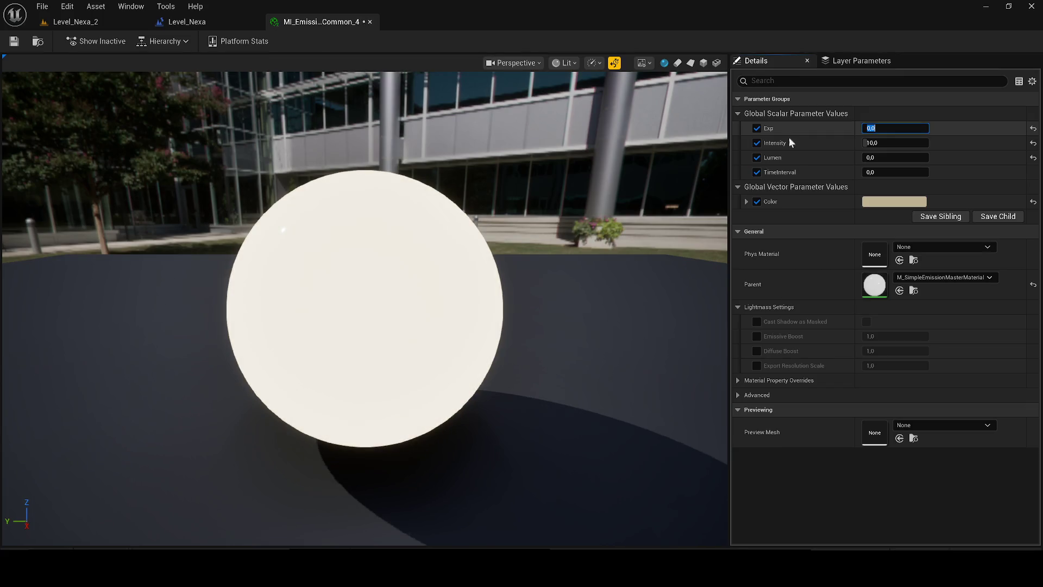
pyautogui.click(15, 41)
pyautogui.click(78, 24)
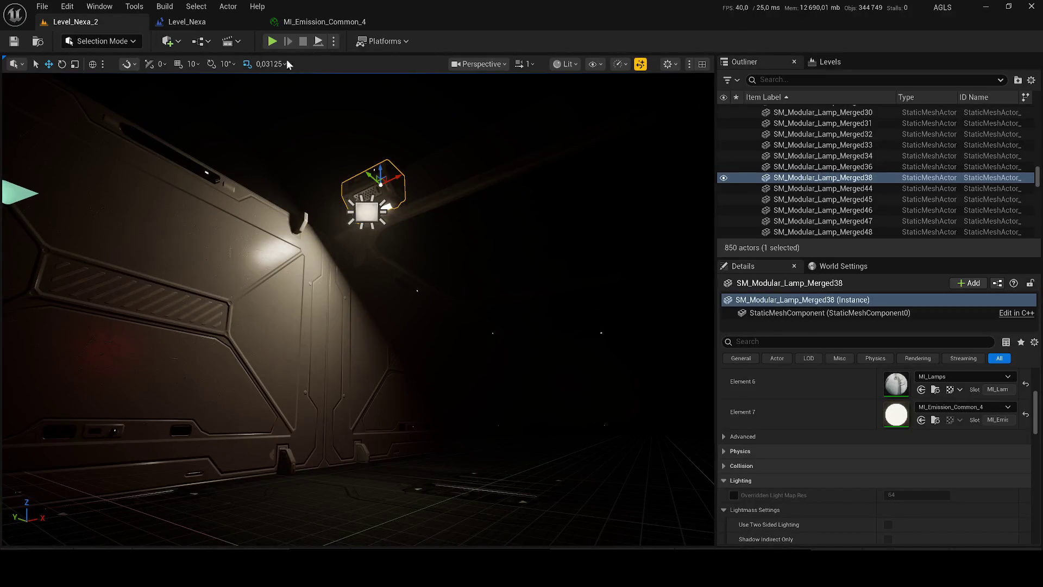
pyautogui.click(272, 41)
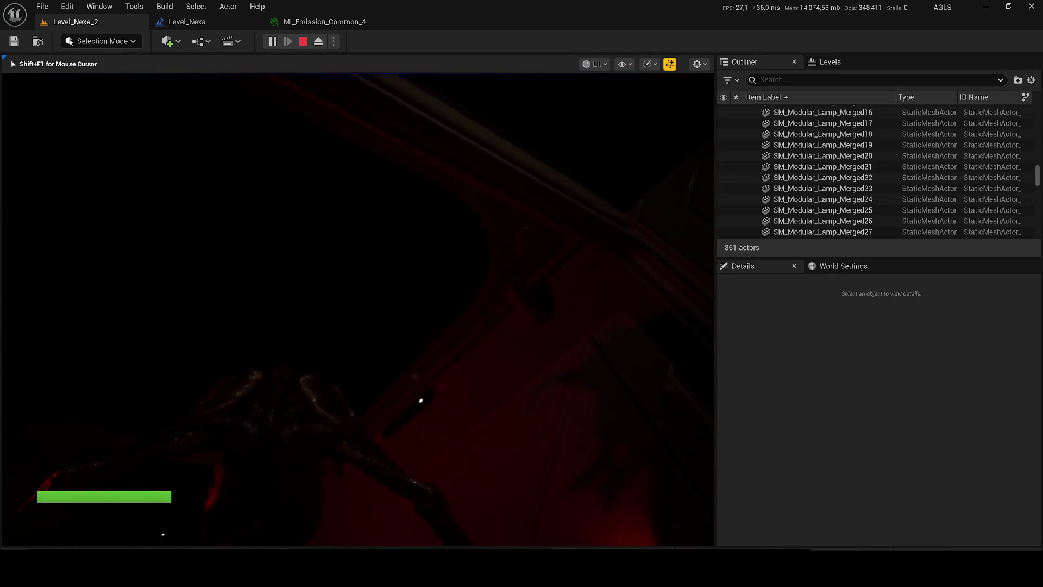
# End the brief Level_Nexa_2 play test and return to editing.
pyautogui.press('Escape')
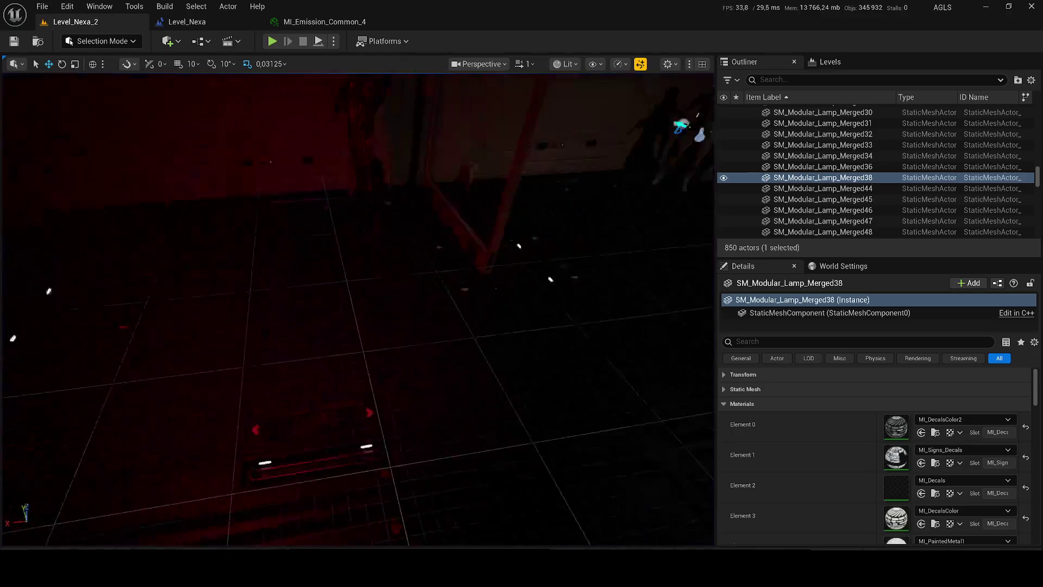
# Turn off the Intensity override in MI_Emission_Common_4.
pyautogui.press('f')
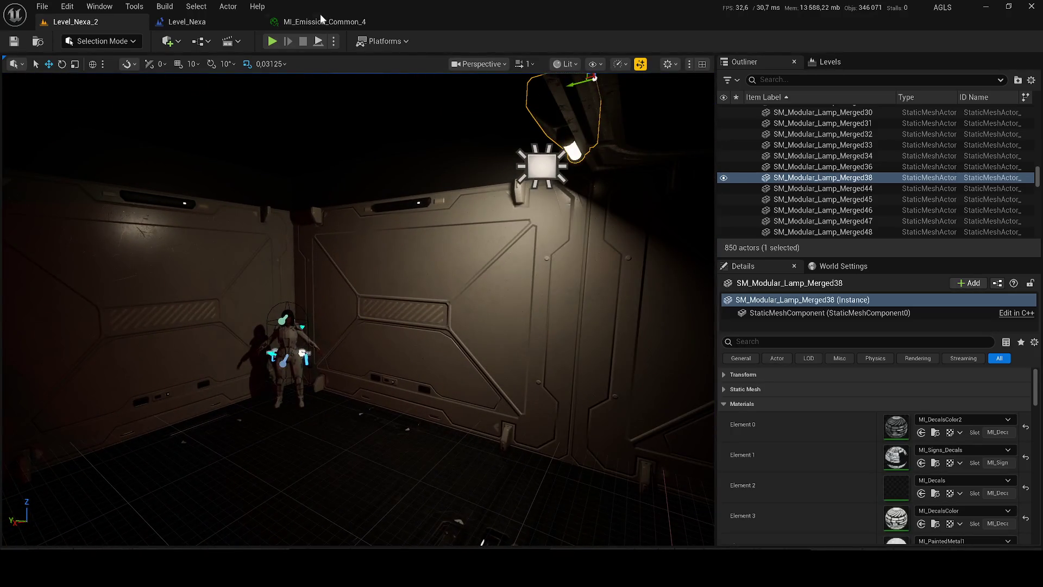
pyautogui.click(321, 21)
pyautogui.click(896, 143)
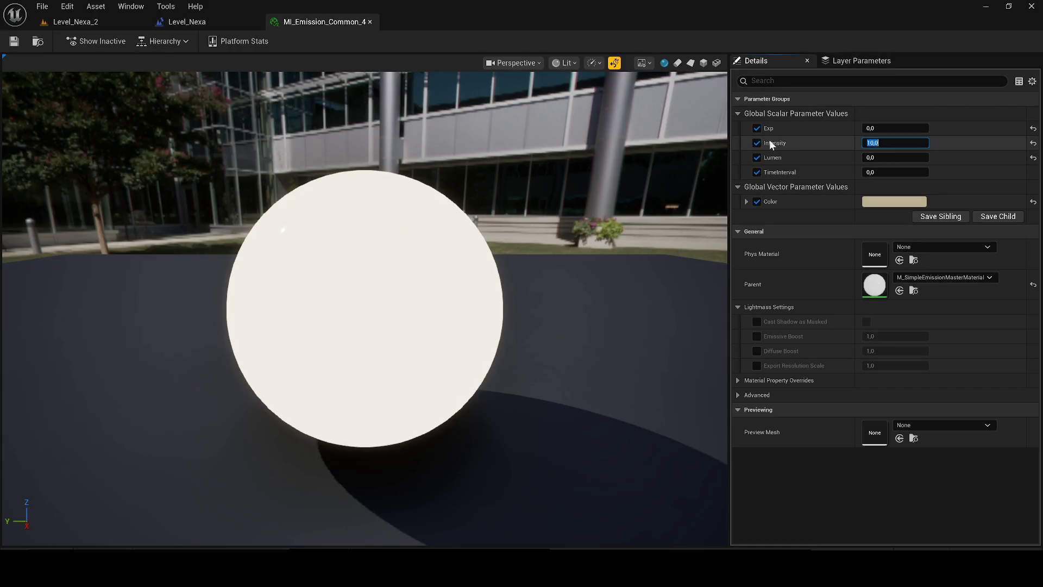
pyautogui.click(761, 143)
pyautogui.click(76, 22)
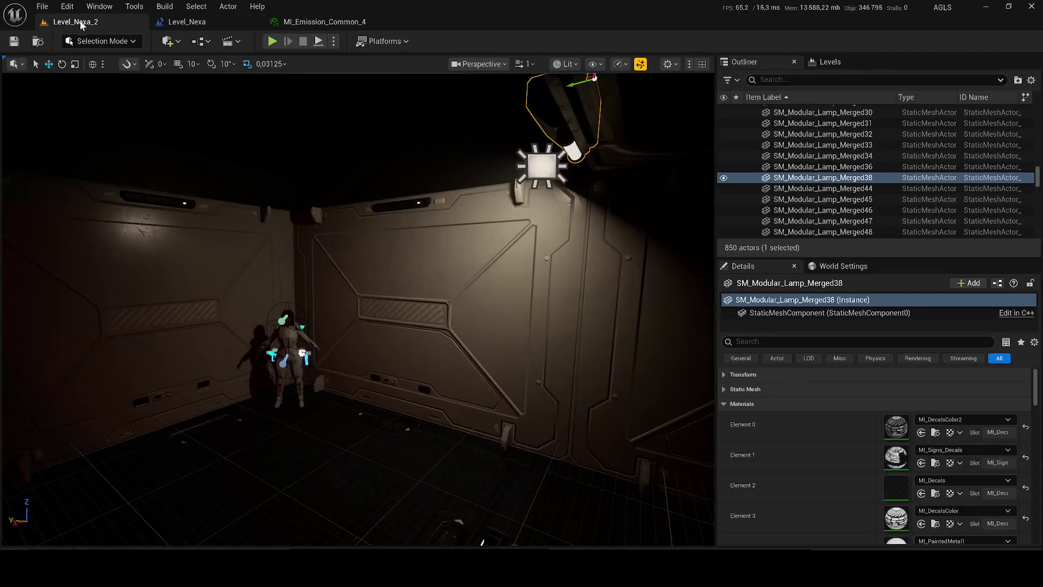
# Give RectLight209 0,2 cd intensity and a 1000 attenuation radius.
pyautogui.click(587, 174)
pyautogui.click(541, 164)
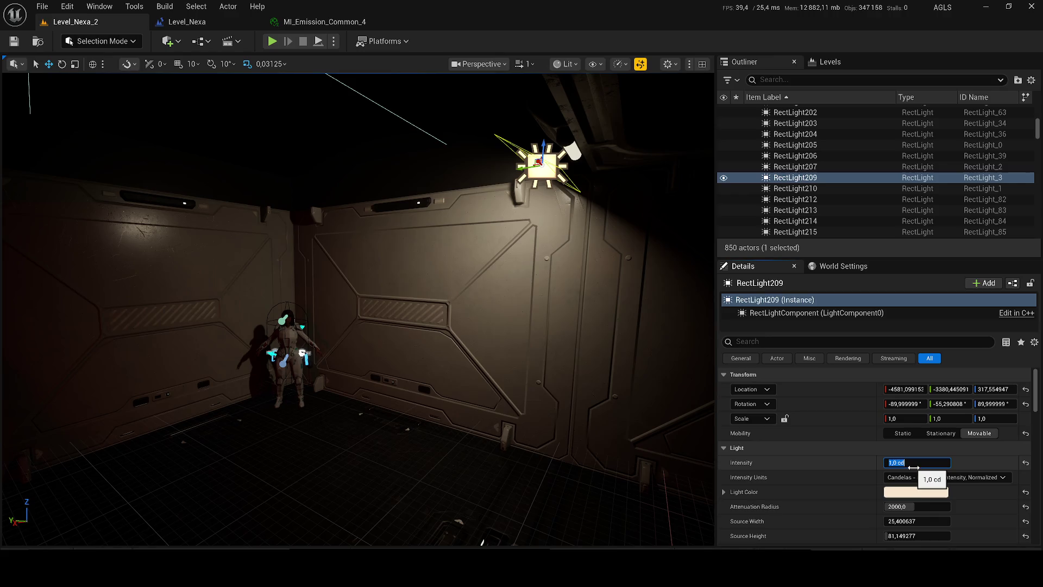
pyautogui.write('0')
pyautogui.press('Return')
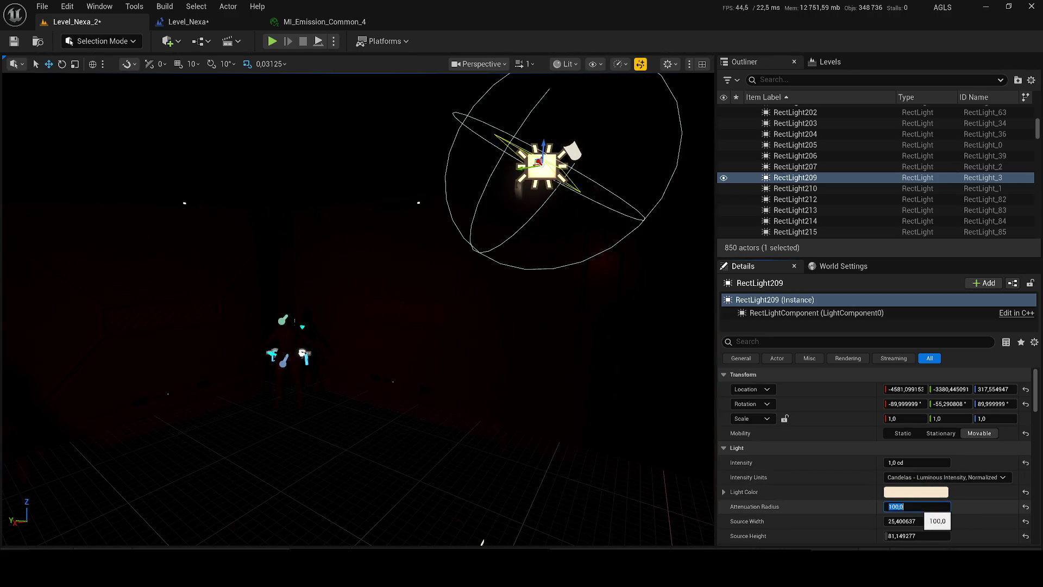
pyautogui.write('0')
pyautogui.press('Return')
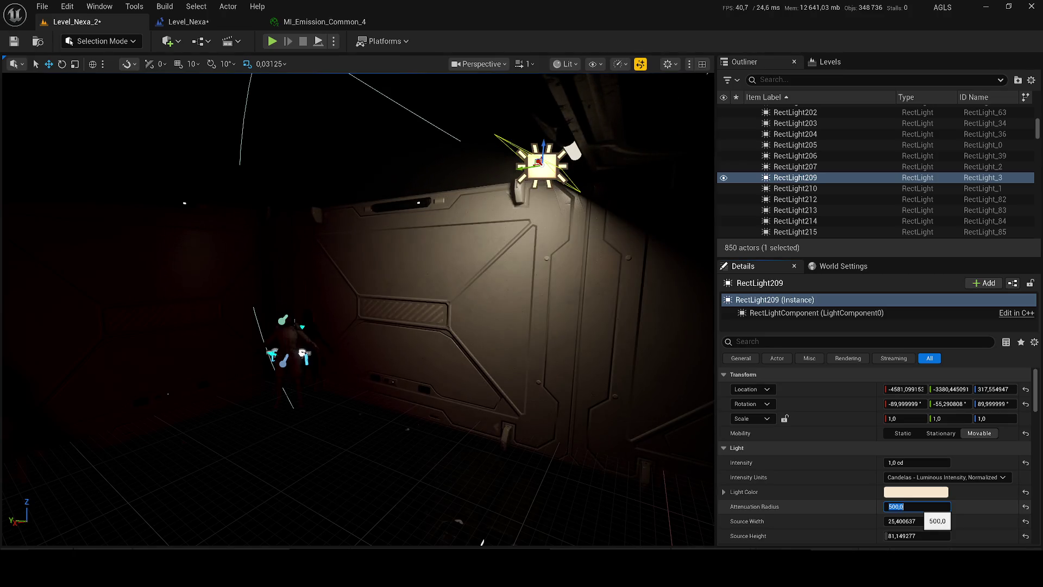
pyautogui.click(902, 463)
pyautogui.write('0,2')
pyautogui.press('Return')
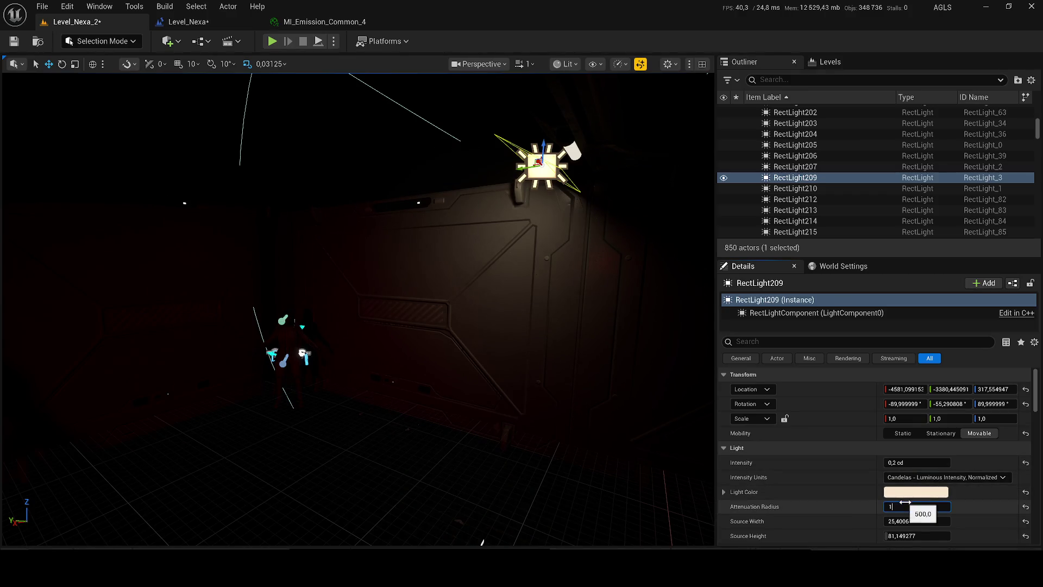
pyautogui.write('00')
pyautogui.press('Return')
# Save Level_Nexa_2 and fly the view toward the corridor.
pyautogui.moveTo(605, 358); pyautogui.dragTo(540, 335)
pyautogui.hotkey('ctrl', 's')
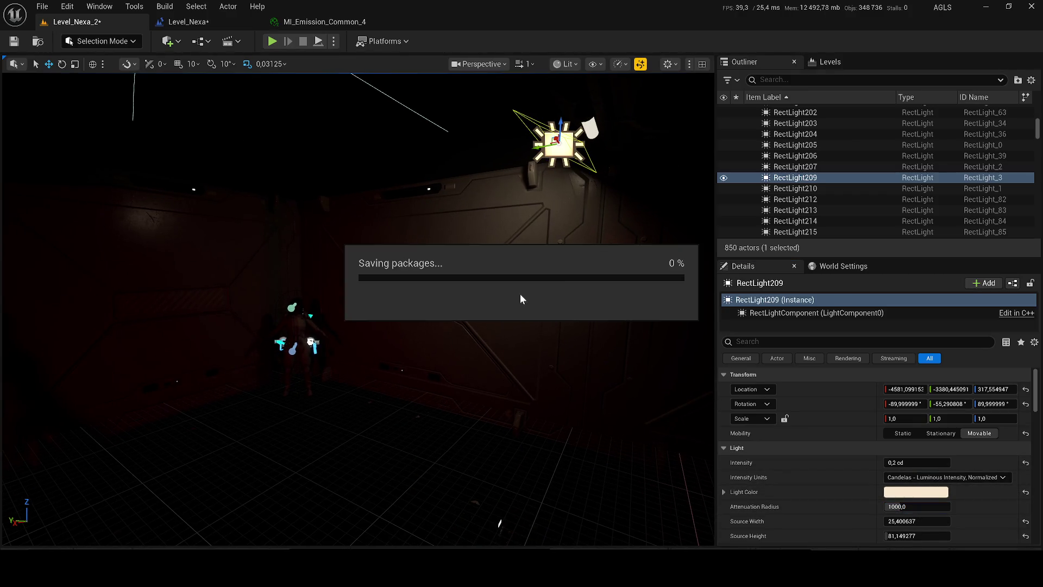
pyautogui.scroll(-1, 389, 244)
pyautogui.moveTo(388, 244)
pyautogui.mouseDown()
pyautogui.moveTo(489, 247)
pyautogui.moveTo(424, 258)
pyautogui.moveTo(348, 317)
pyautogui.moveTo(410, 343)
pyautogui.mouseUp()
# Select the player character and save the map.
pyautogui.click(337, 329)
pyautogui.hotkey('ctrl', 's')
pyautogui.click(565, 64)
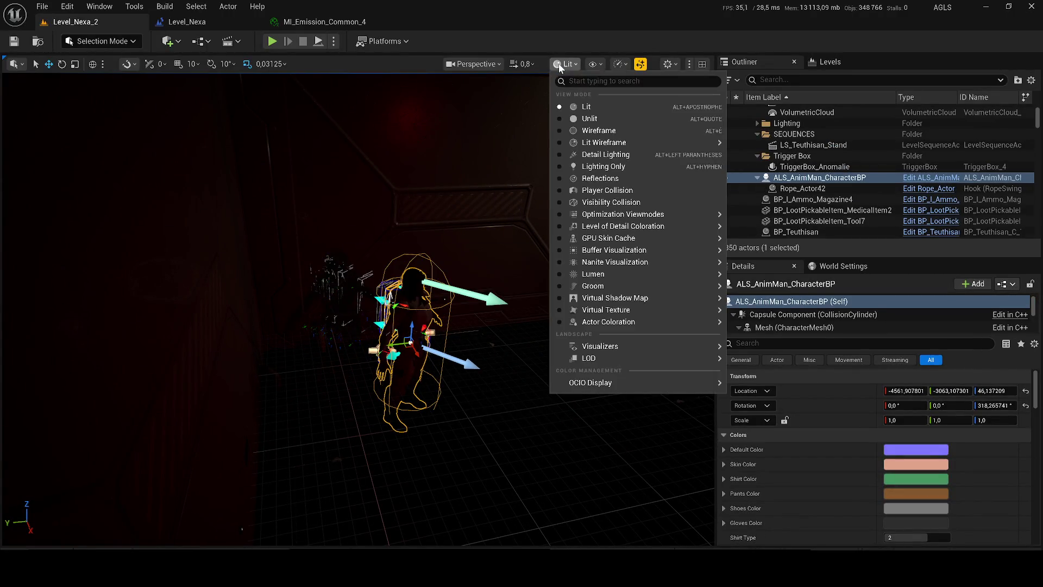
# Set scalability to Near view distance, Medium AA/post processing, Low textures/effects/foliage, then play.
pyautogui.click(619, 64)
pyautogui.moveTo(679, 128)
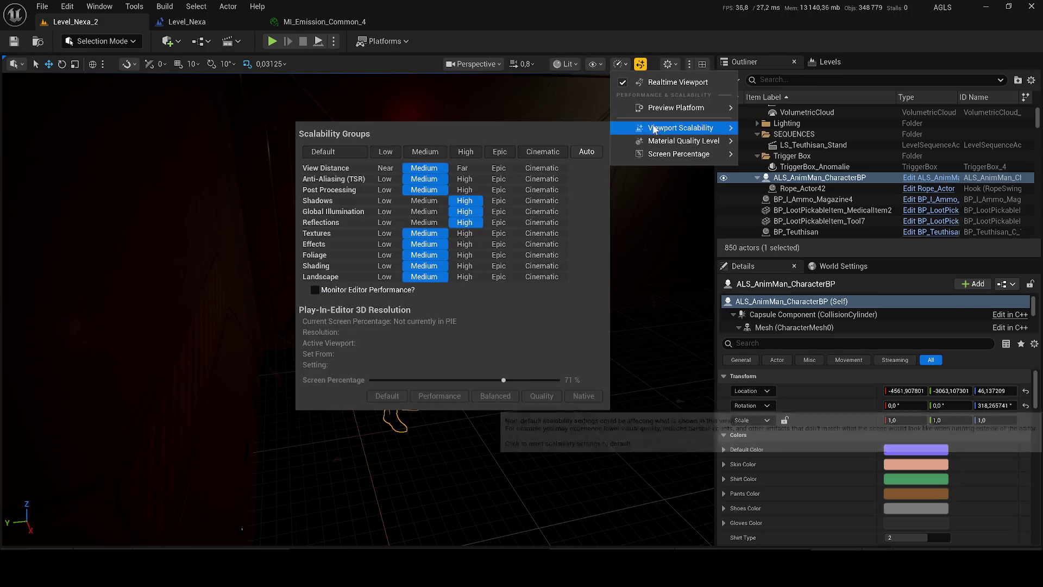
pyautogui.click(385, 189)
pyautogui.click(424, 180)
pyautogui.click(423, 190)
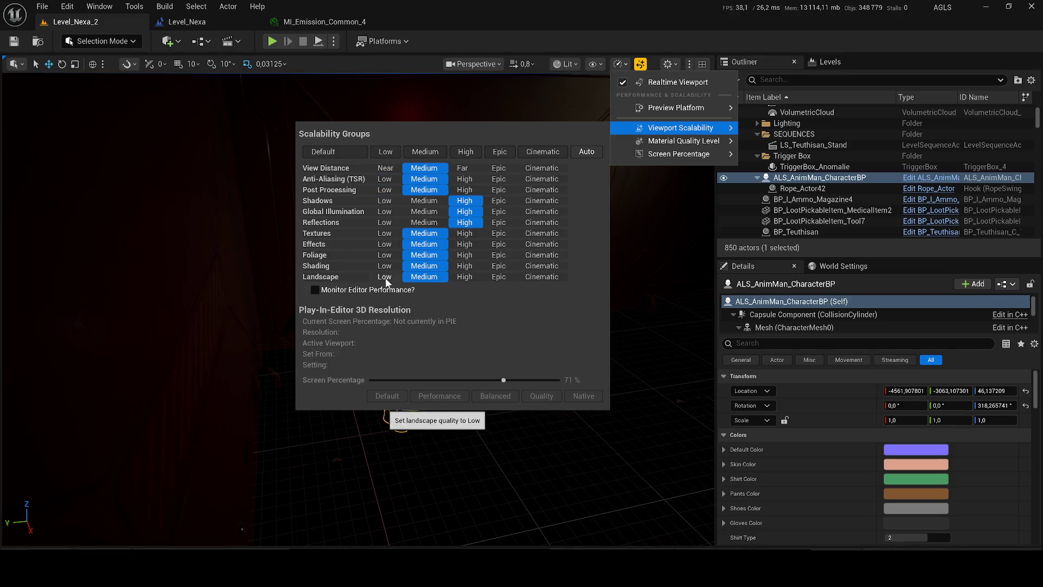
pyautogui.click(386, 255)
pyautogui.click(385, 244)
pyautogui.click(387, 234)
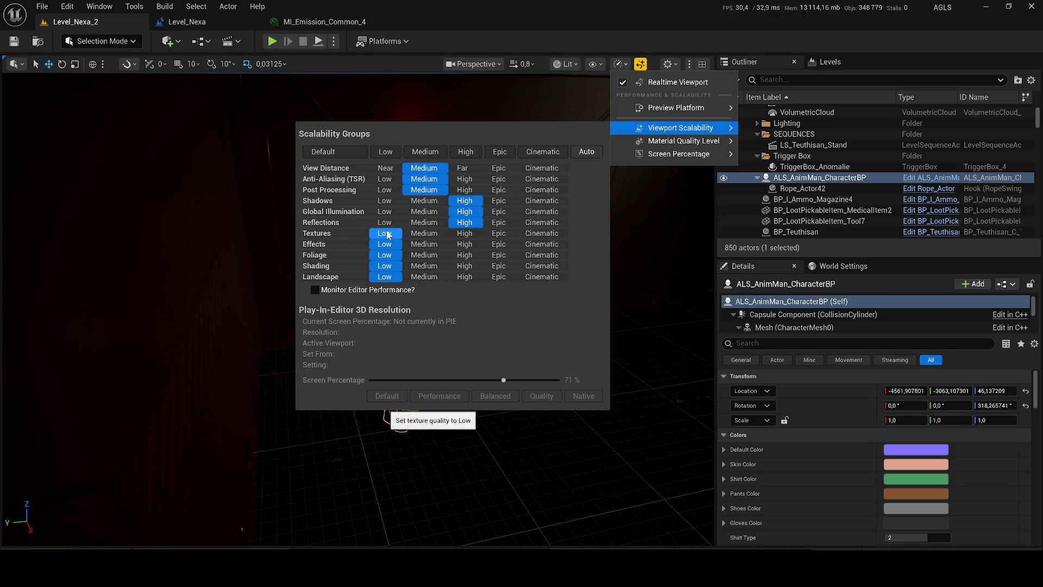
pyautogui.click(390, 168)
pyautogui.click(634, 248)
pyautogui.press('f')
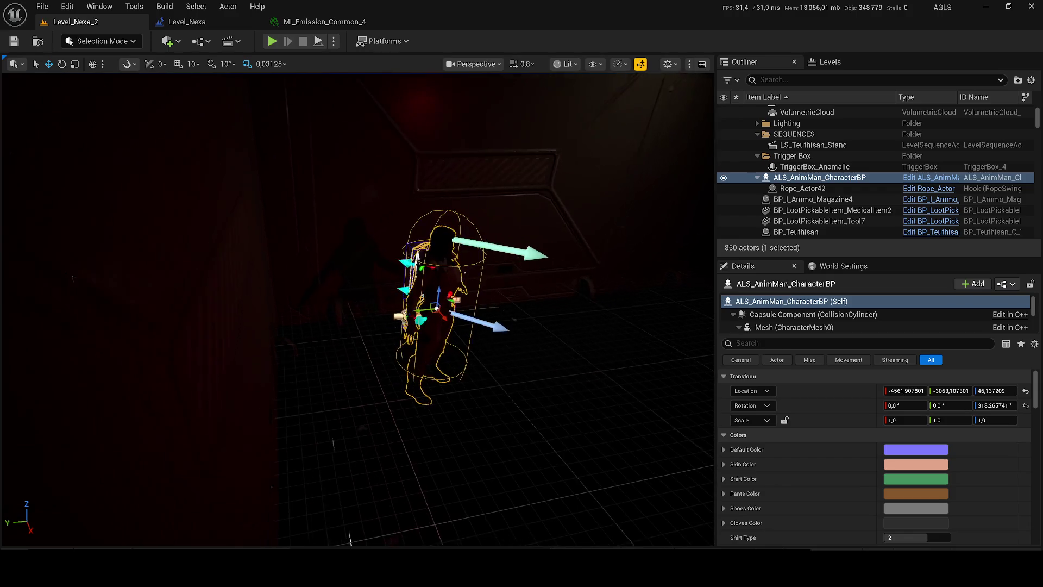
pyautogui.hotkey('alt', 'p')
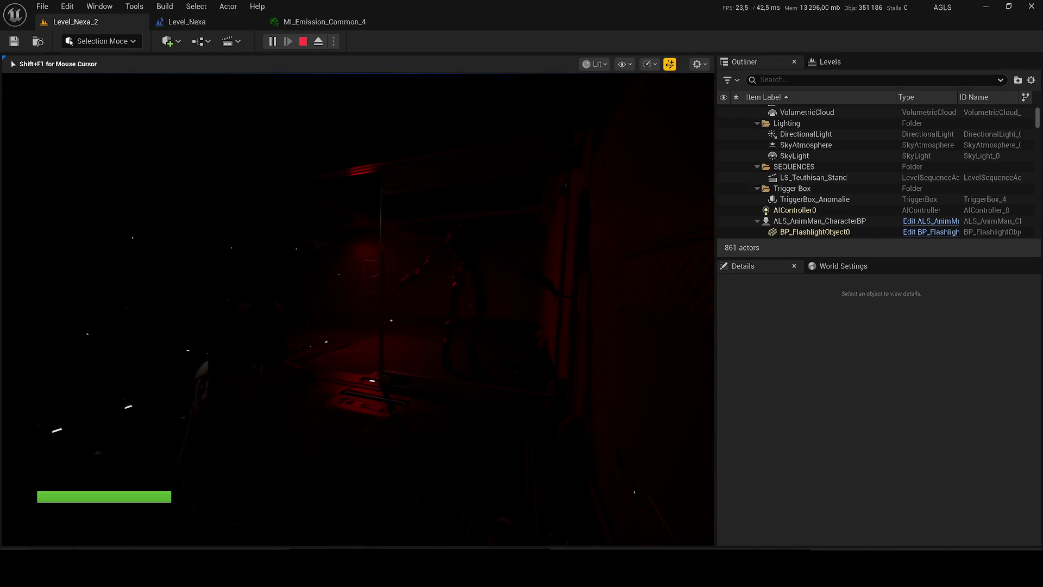
# Inspect the player character in the darkened level during play, then stop the session.
pyautogui.press("'")
pyautogui.press("'")
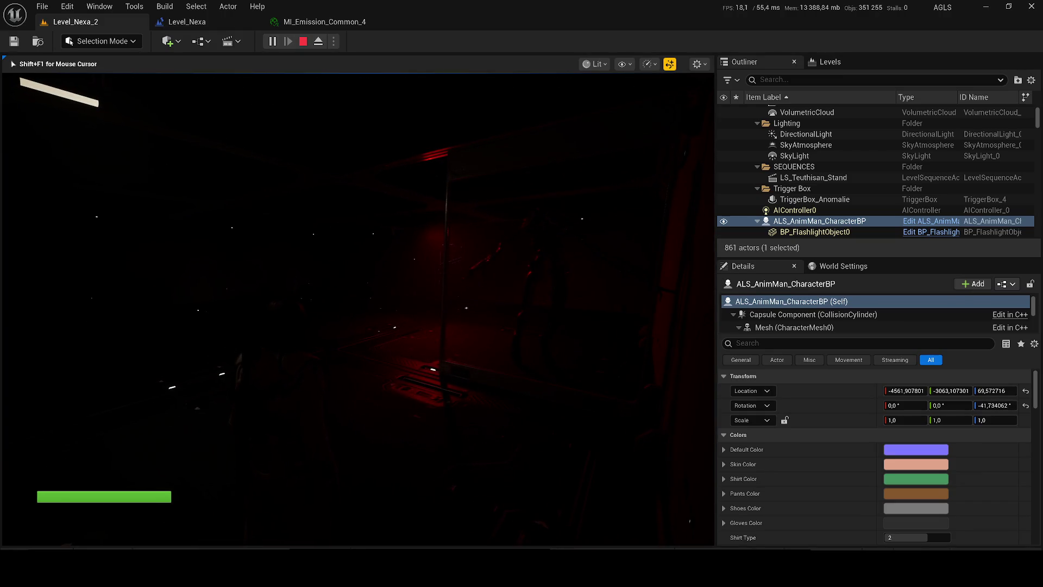
pyautogui.press('Escape')
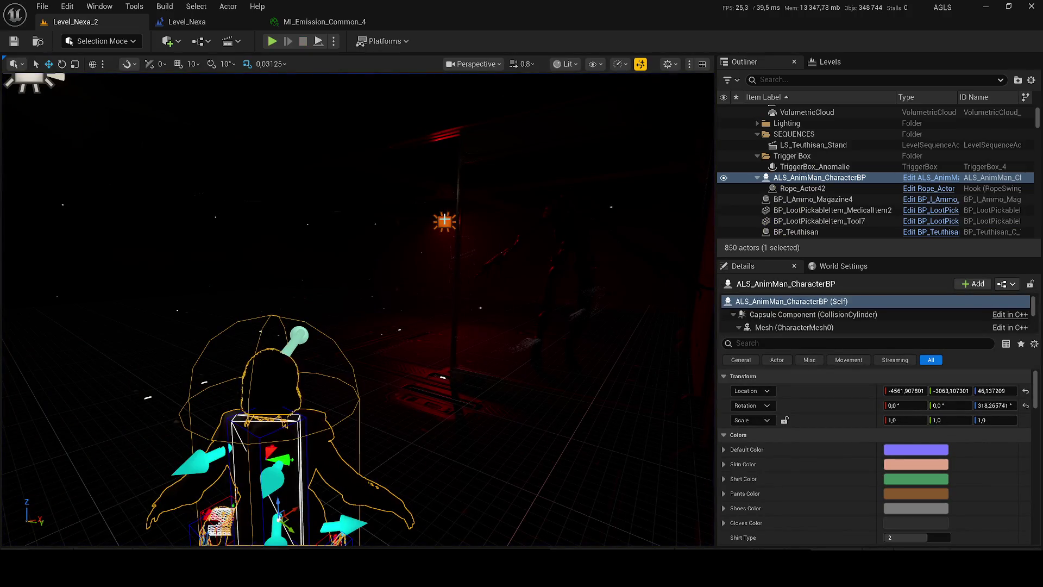
# Select RectLight210 and apply the Low viewport scalability preset to all groups.
pyautogui.click(444, 219)
pyautogui.moveTo(445, 220); pyautogui.dragTo(380, 223)
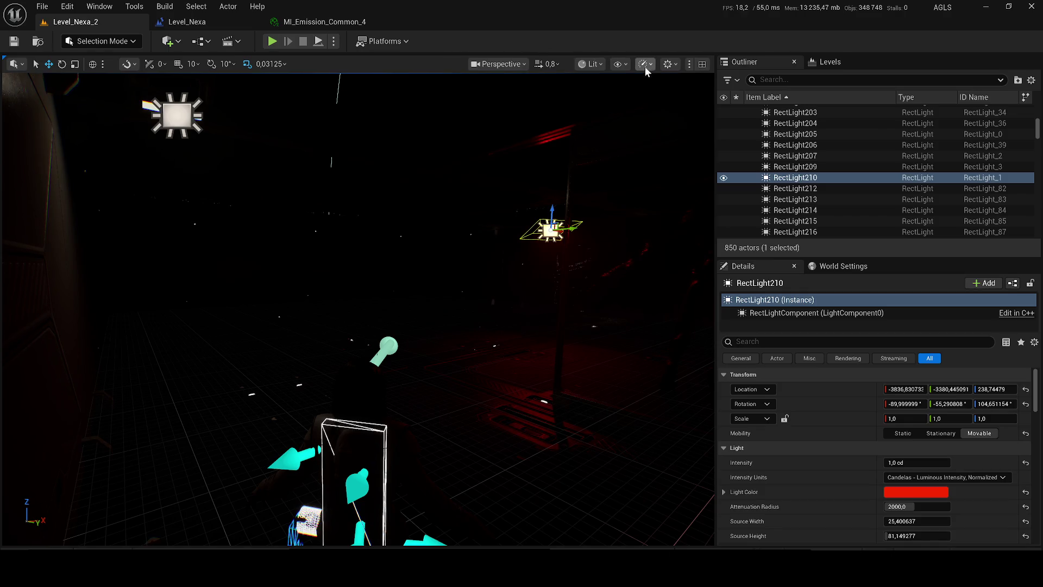
pyautogui.click(645, 67)
pyautogui.moveTo(689, 138)
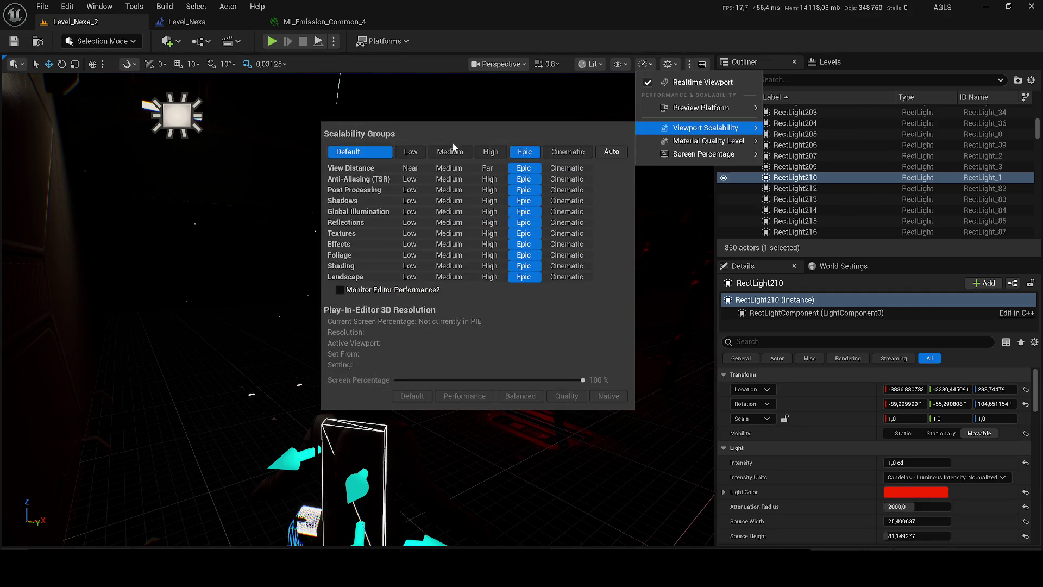
pyautogui.click(415, 152)
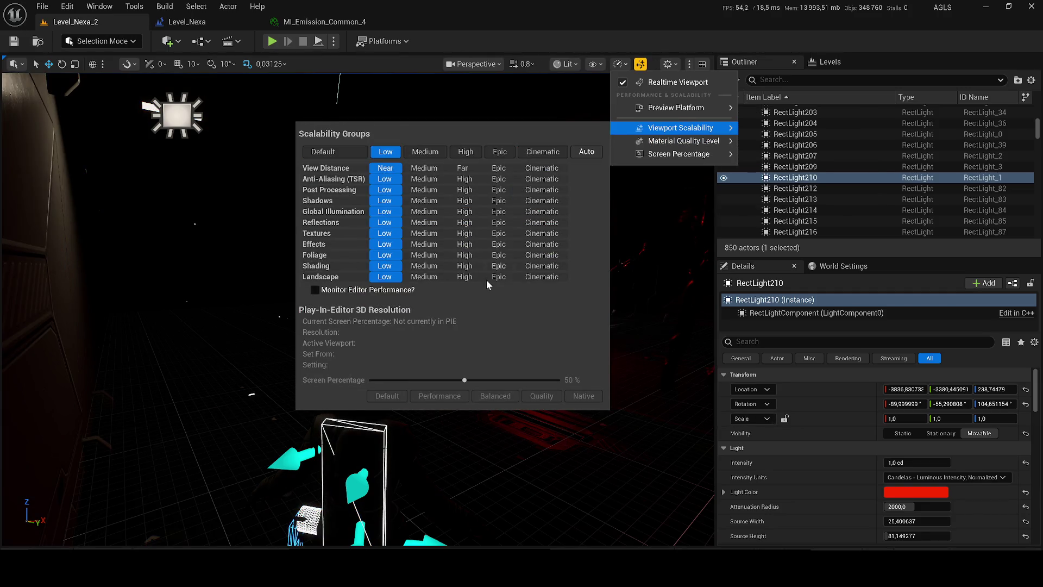
pyautogui.click(640, 256)
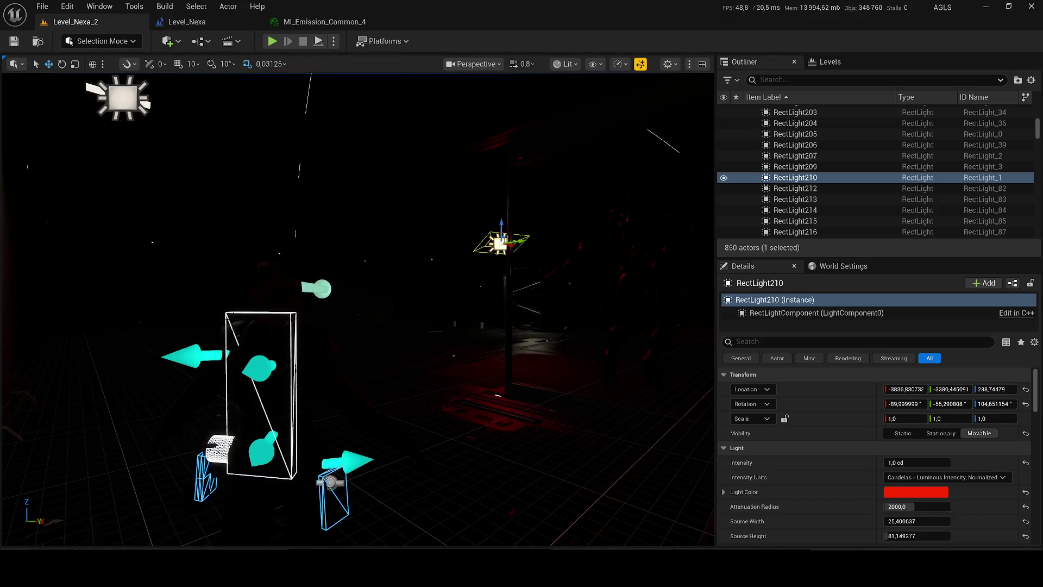
# Back the view away from the light and start a wireframe play session.
pyautogui.press('w')
pyautogui.press('s')
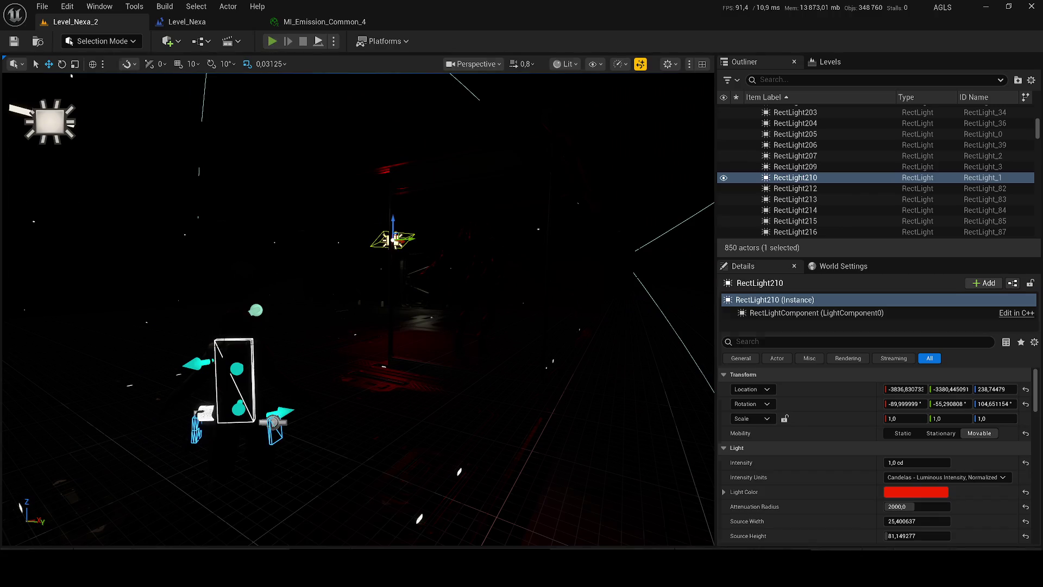
pyautogui.hotkey('alt', 'p')
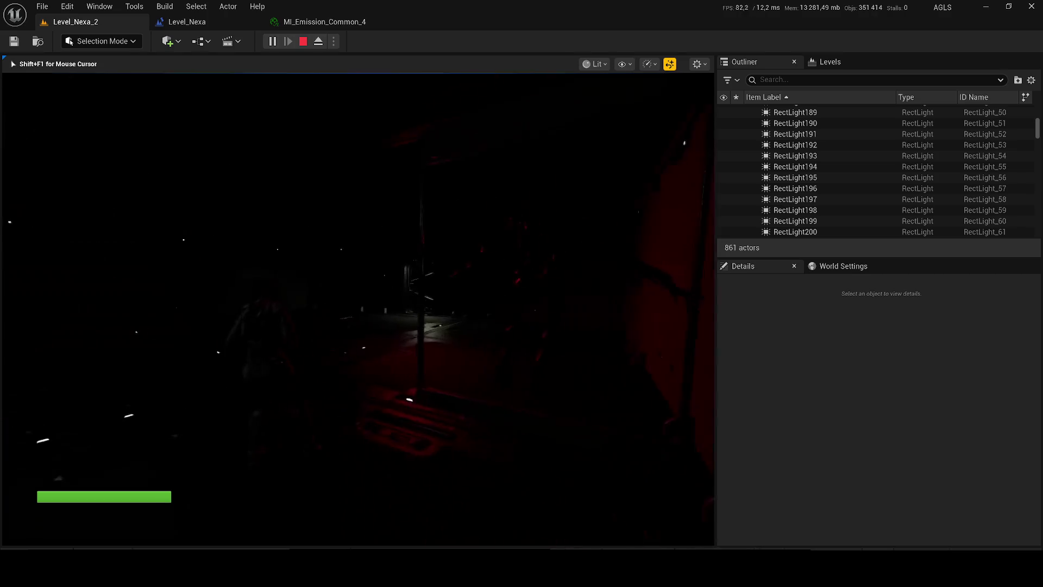
pyautogui.press('F1')
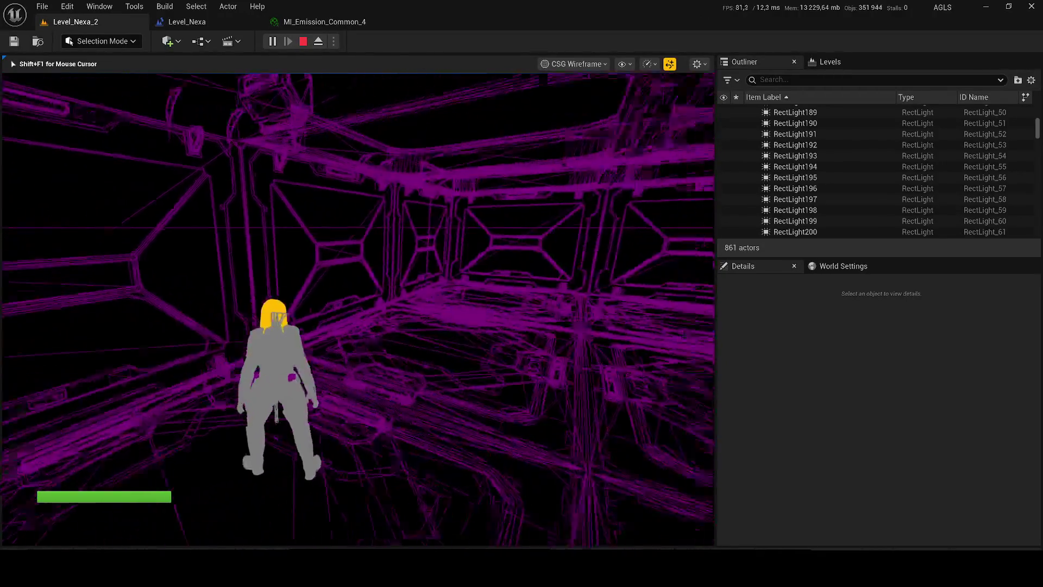
# Run the character forward, then stop the play test and return to editing.
pyautogui.press('w')
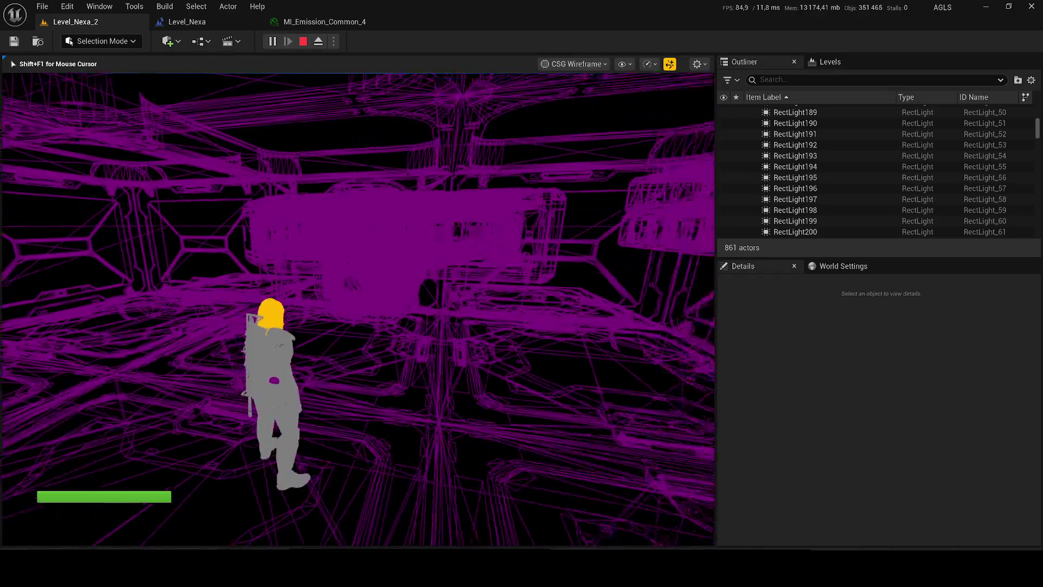
pyautogui.hotkey('shift', 'F1')
pyautogui.press('Escape')
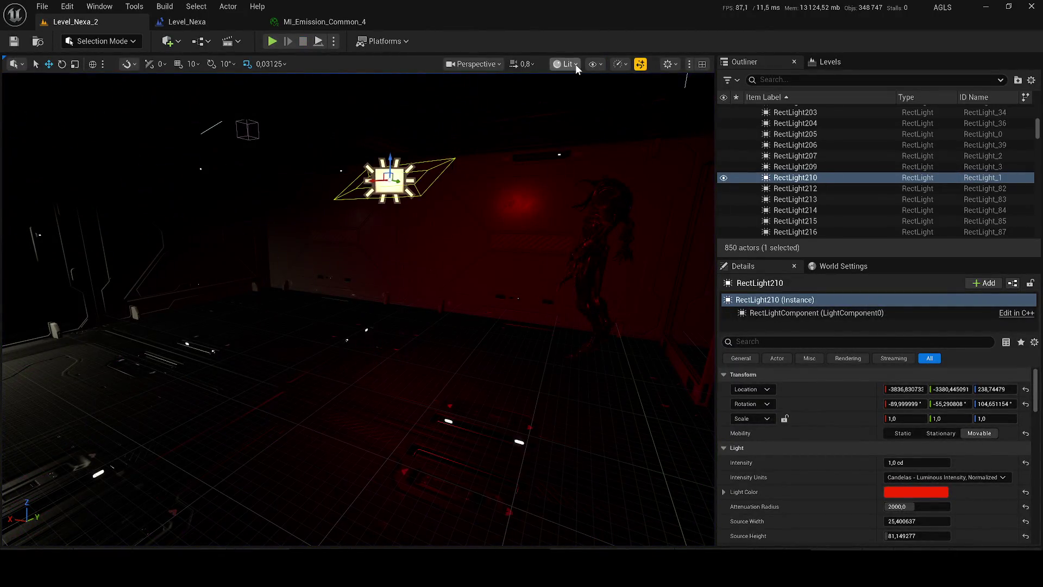
pyautogui.press('Escape')
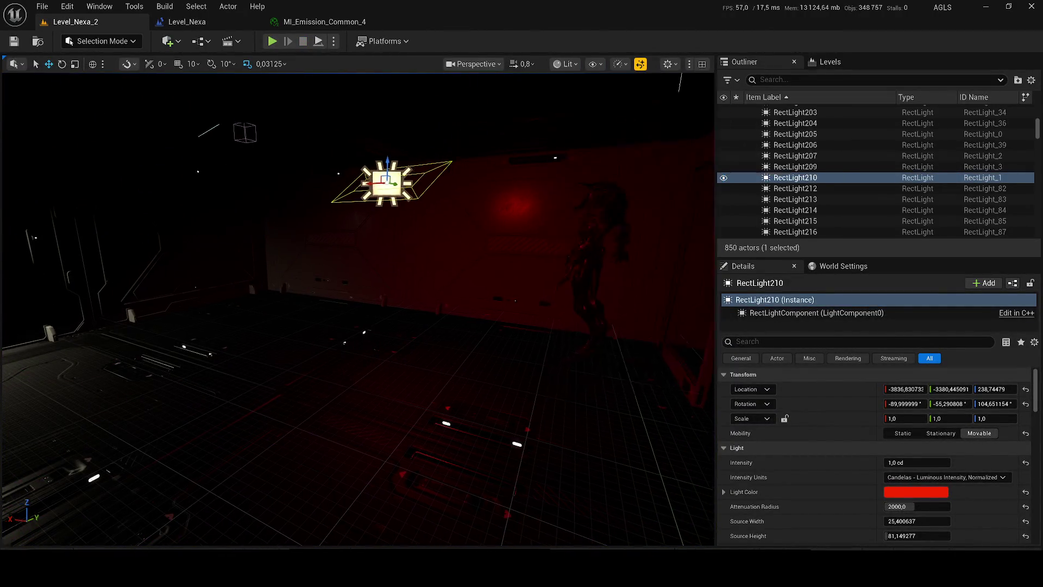
pyautogui.scroll(-5, 357, 310)
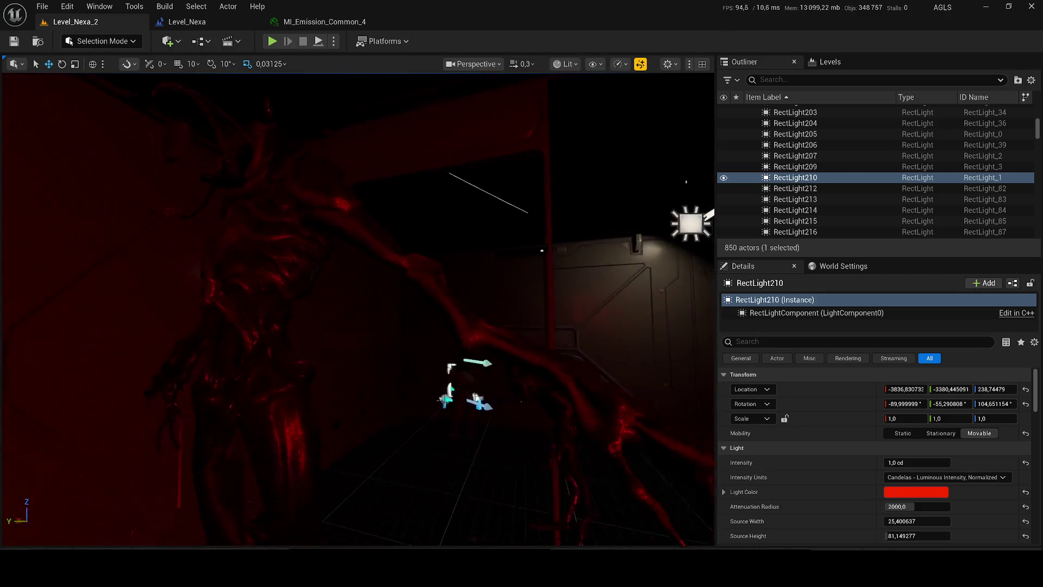
# Switch the viewport to Unlit, rise above the station, and select a main-building roof tile.
pyautogui.press('w')
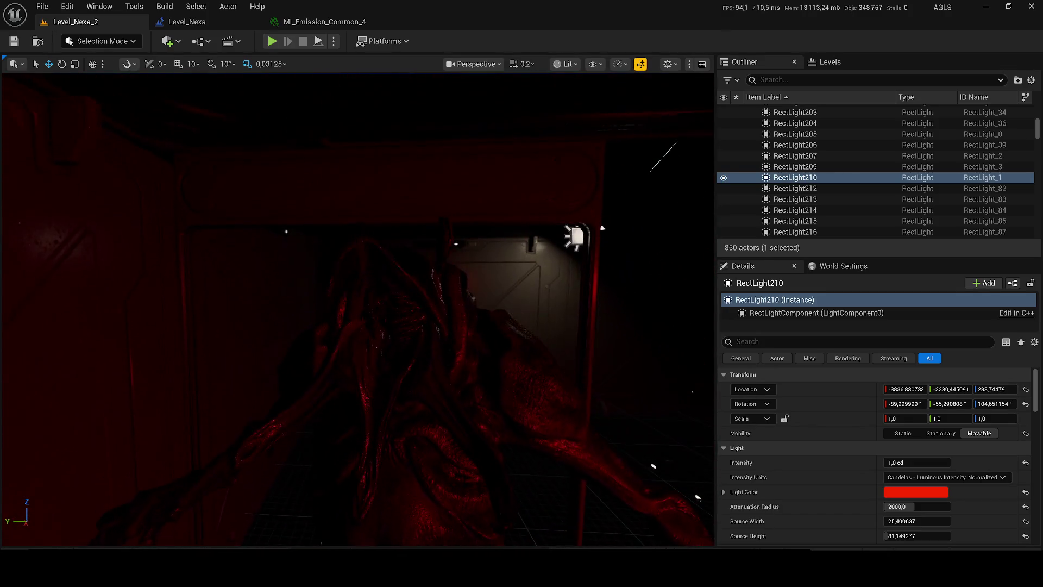
pyautogui.click(568, 65)
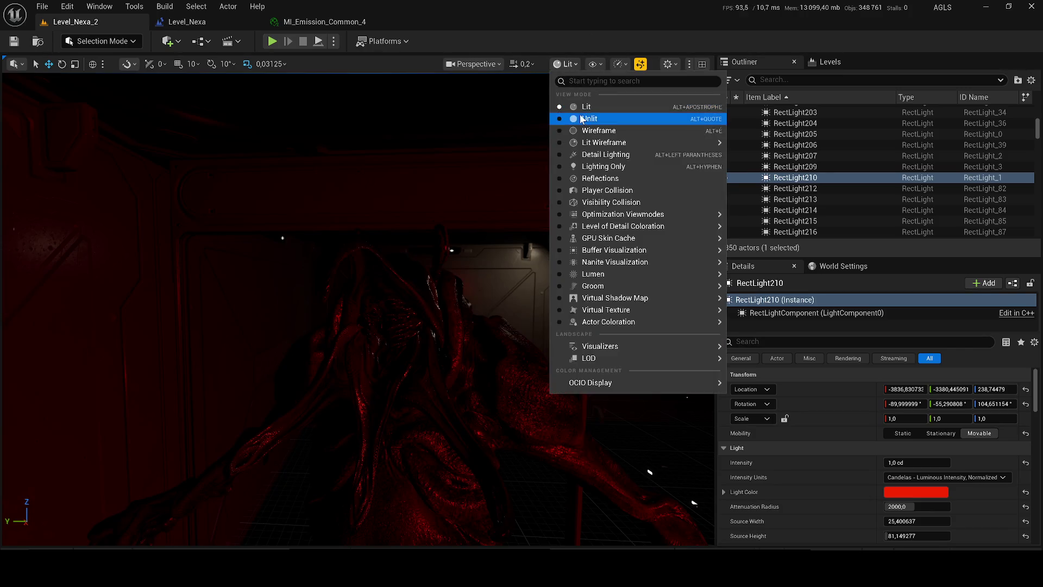
pyautogui.click(582, 119)
pyautogui.scroll(3, 358, 310)
pyautogui.scroll(1, 358, 309)
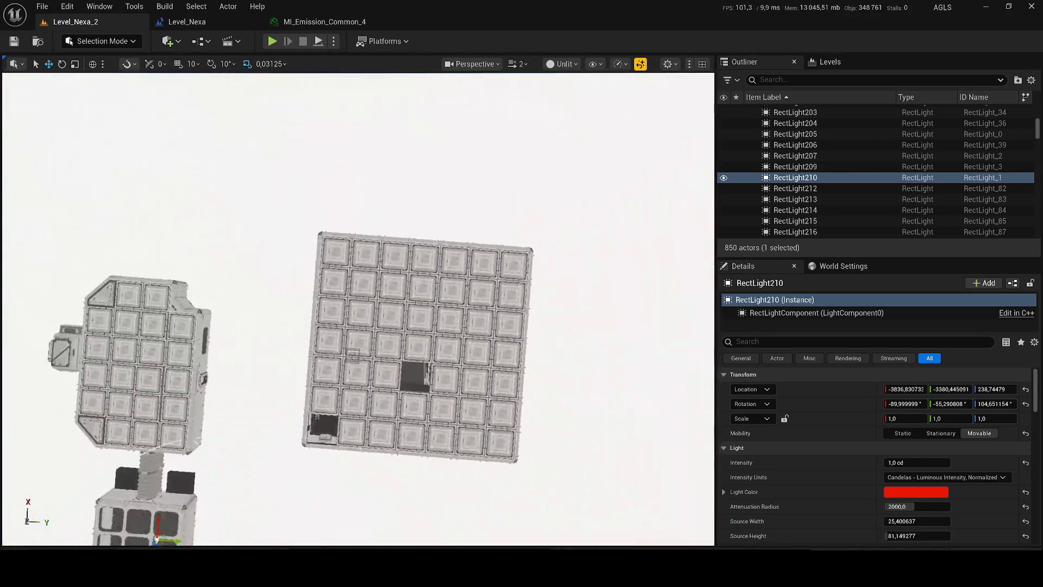
pyautogui.scroll(-1, 373, 240)
pyautogui.click(454, 297)
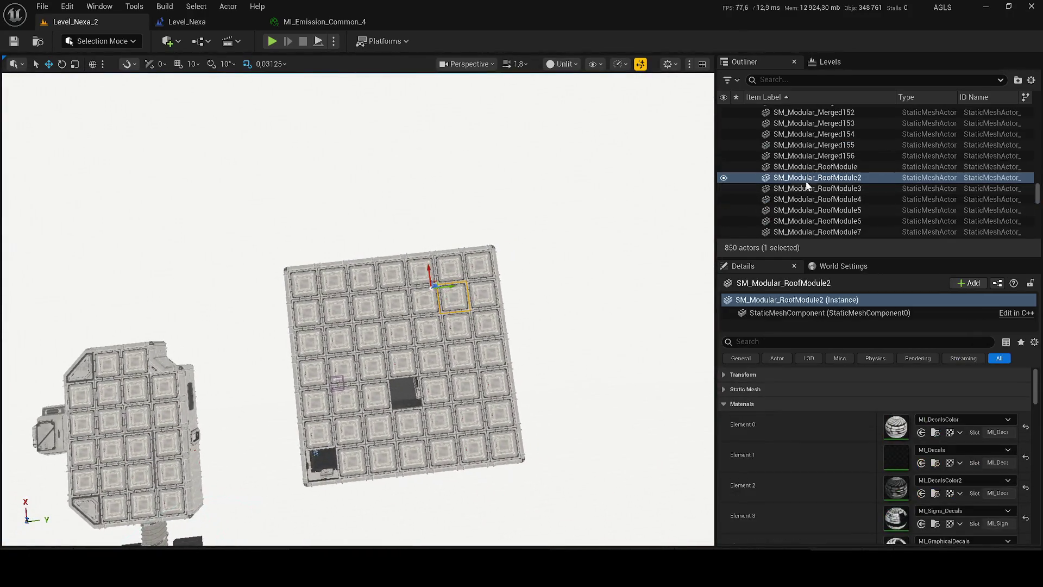
# Delete the 38 roof modules from RoofModule2 through SM_Modular_RoofModule40.
pyautogui.keyDown('shift'); pyautogui.click(855, 200); pyautogui.keyUp('shift')
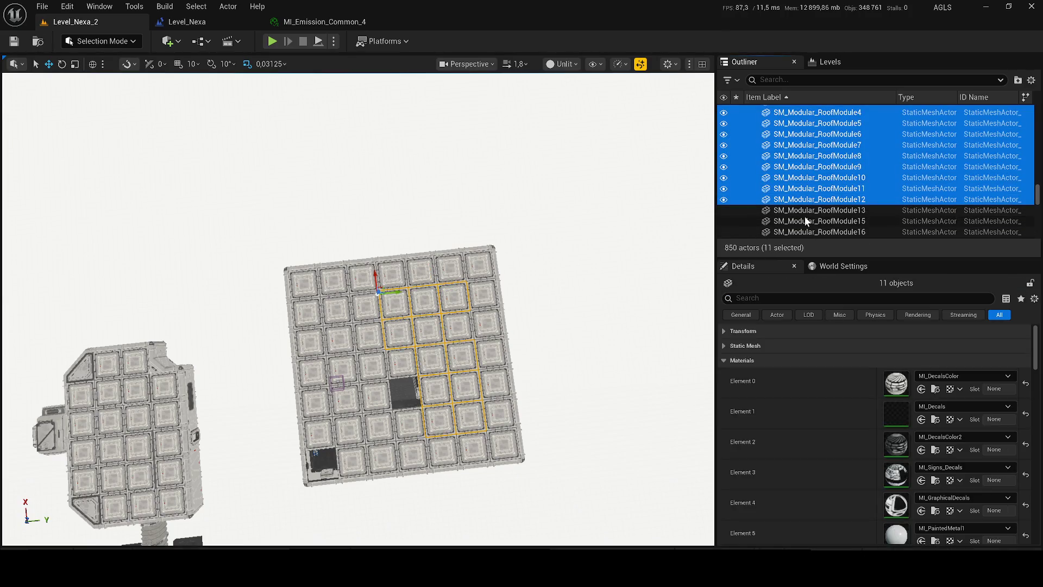
pyautogui.scroll(-3, 816, 223)
pyautogui.keyDown('shift'); pyautogui.click(828, 215); pyautogui.keyUp('shift')
pyautogui.scroll(-4, 837, 218)
pyautogui.keyDown('shift'); pyautogui.click(820, 198); pyautogui.keyUp('shift')
pyautogui.scroll(-3, 819, 200)
pyautogui.keyDown('shift'); pyautogui.click(819, 196); pyautogui.keyUp('shift')
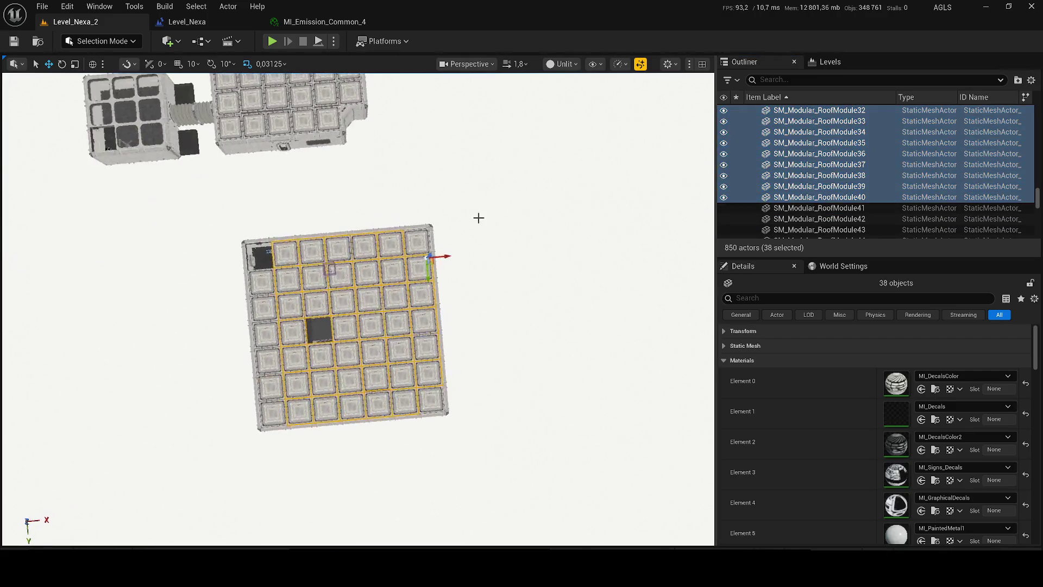
pyautogui.press('Delete')
# Delete single roof pieces: RoofModule41, a left-edge module, lower-right modules and SM_Modular_RoofModule.
pyautogui.click(424, 239)
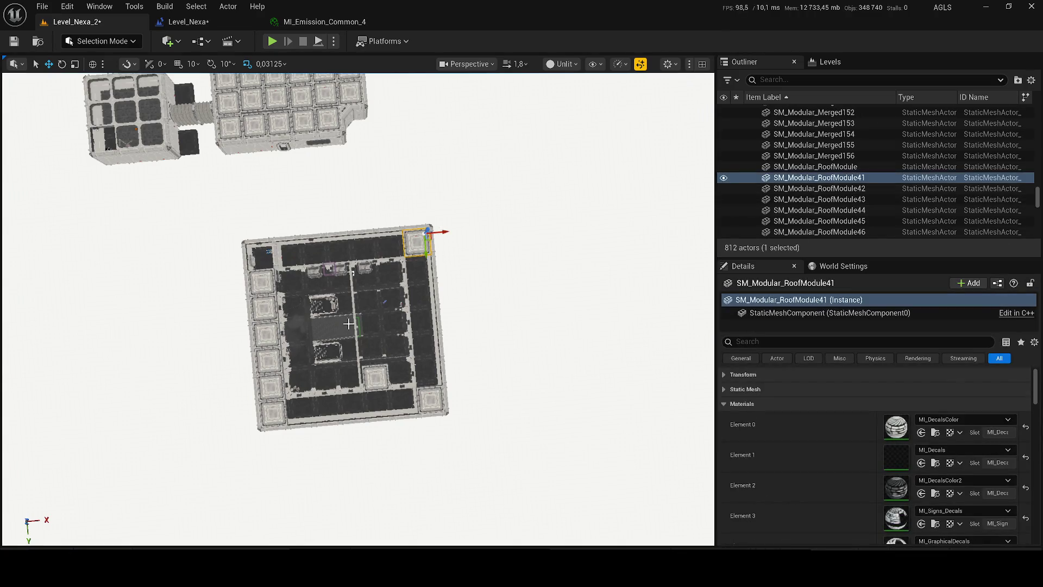
pyautogui.press('Delete')
pyautogui.click(283, 321)
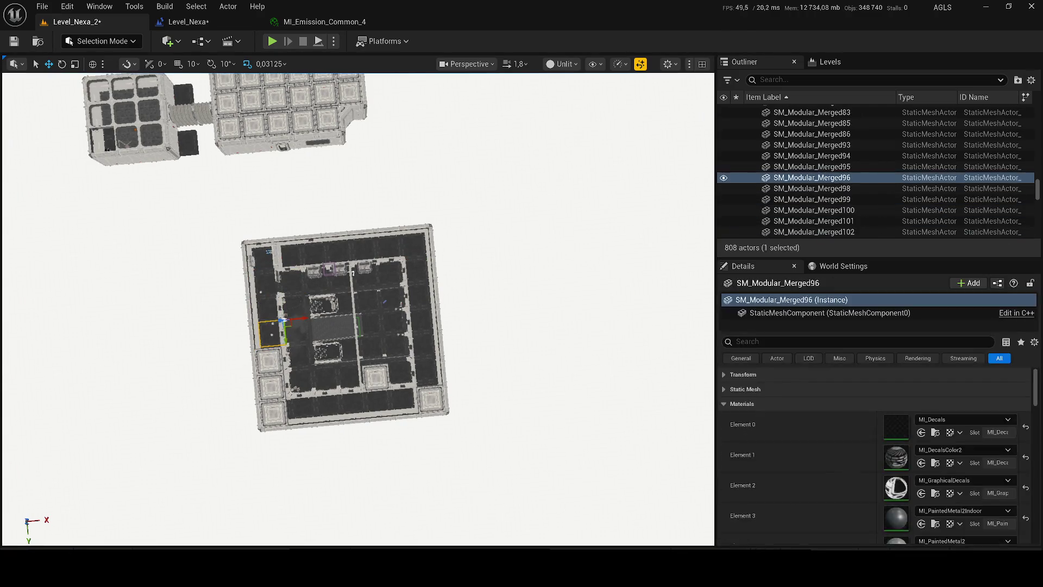
pyautogui.press('Delete')
pyautogui.click(431, 400)
pyautogui.press('Delete')
pyautogui.click(399, 372)
pyautogui.press('Delete')
pyautogui.click(378, 376)
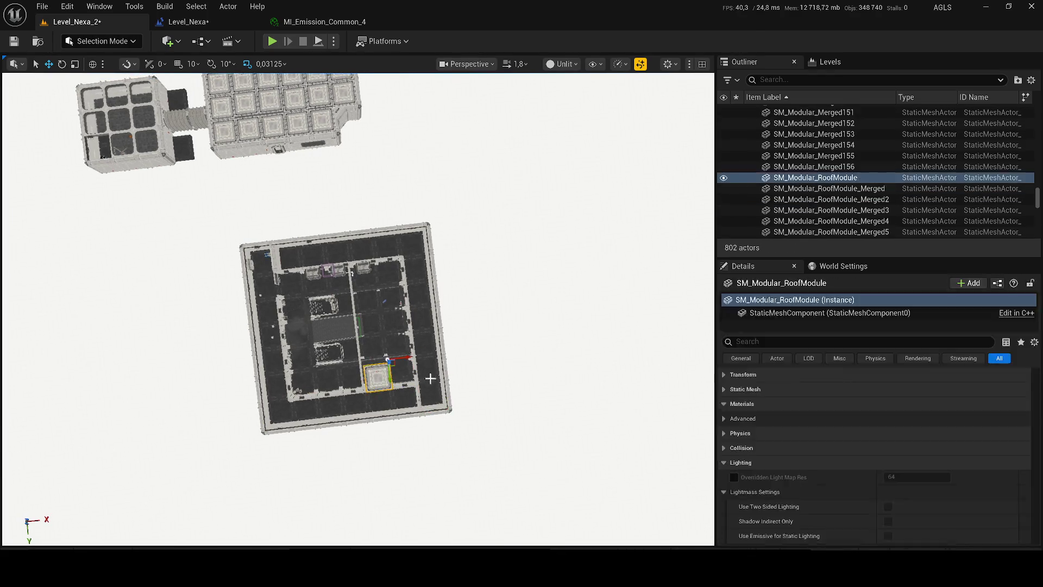
pyautogui.press('Delete')
# Select SM_Modular_Merged131–150 plus the RoofModule_Merged pieces through RoofModule_Merged14.
pyautogui.click(430, 387)
pyautogui.scroll(-2, 807, 215)
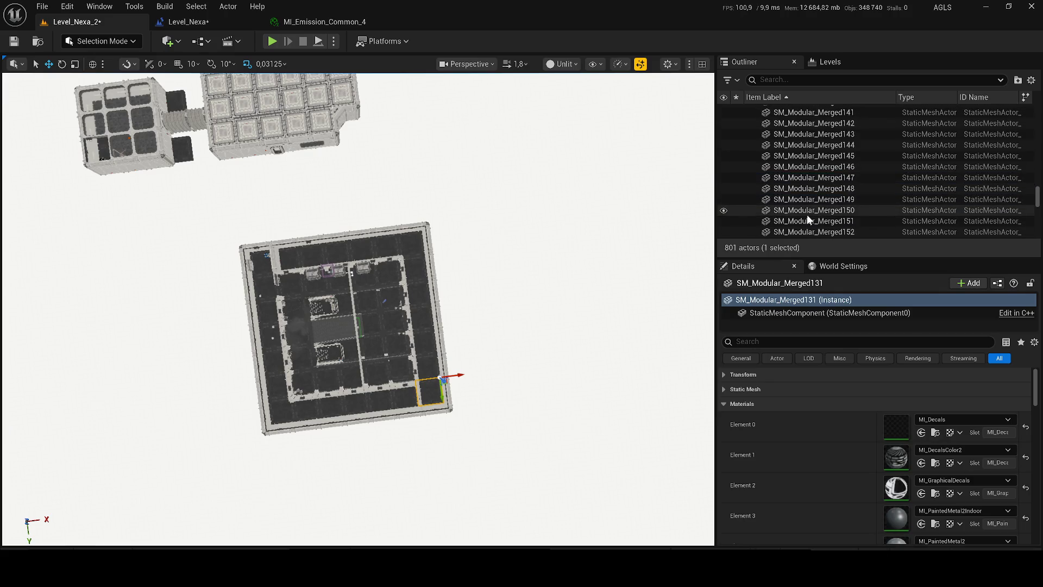
pyautogui.keyDown('shift'); pyautogui.click(808, 214); pyautogui.keyUp('shift')
pyautogui.scroll(-2, 823, 221)
pyautogui.keyDown('shift'); pyautogui.click(824, 217); pyautogui.keyUp('shift')
pyautogui.scroll(-5, 832, 218)
pyautogui.keyDown('shift'); pyautogui.click(840, 218); pyautogui.keyUp('shift')
pyautogui.scroll(-2, 840, 211)
pyautogui.scroll(-3, 840, 212)
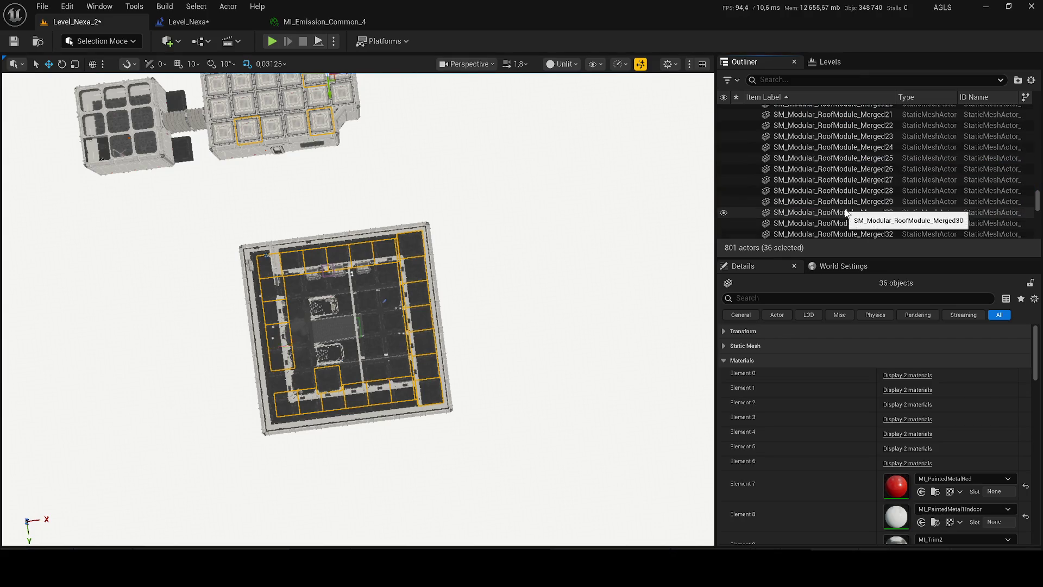
pyautogui.scroll(5, 494, 205)
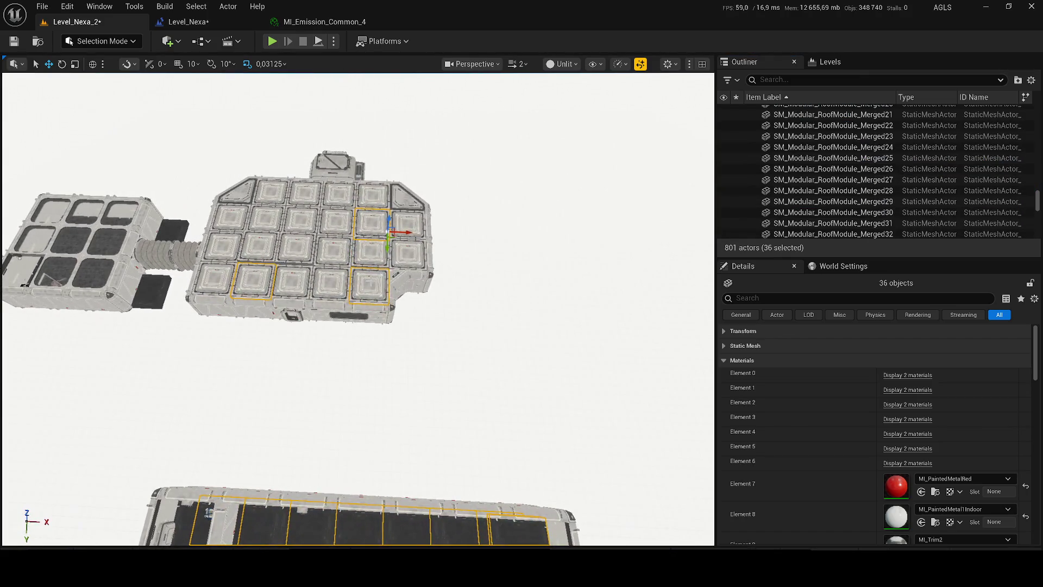
# Deselect two stray roof tiles and delete the remaining 33 selected roof modules.
pyautogui.keyDown('ctrl'); pyautogui.click(369, 285); pyautogui.keyUp('ctrl')
pyautogui.keyDown('ctrl'); pyautogui.click(253, 279); pyautogui.keyUp('ctrl')
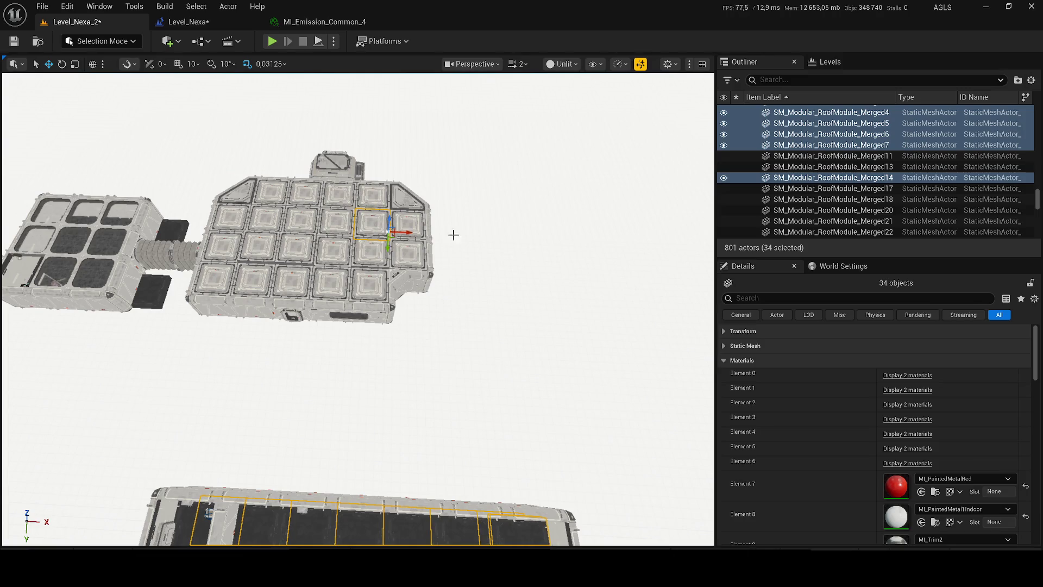
pyautogui.scroll(10, 388, 222)
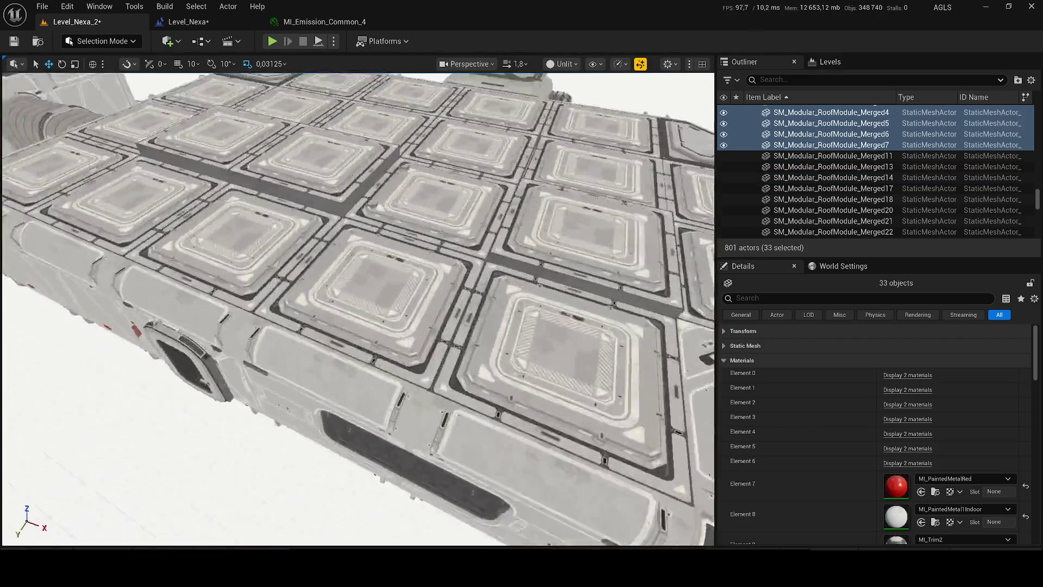
pyautogui.scroll(-5, 359, 307)
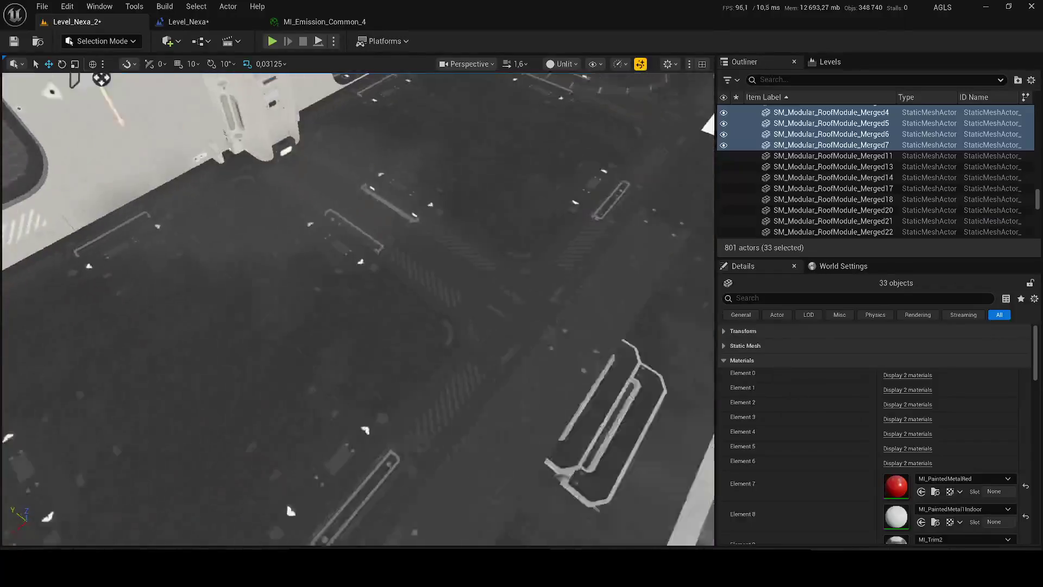
pyautogui.scroll(-5, 359, 307)
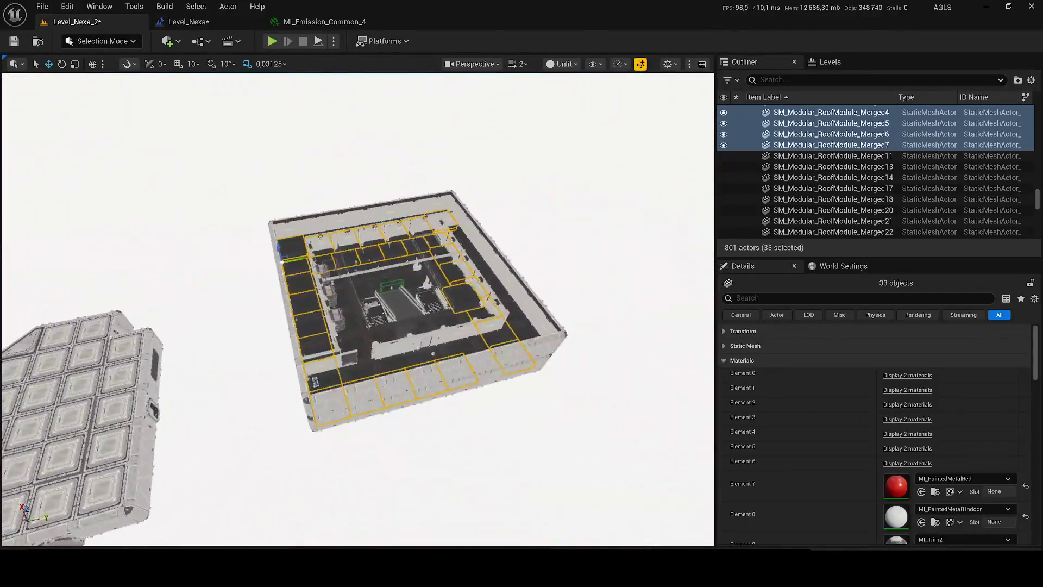
pyautogui.press('Delete')
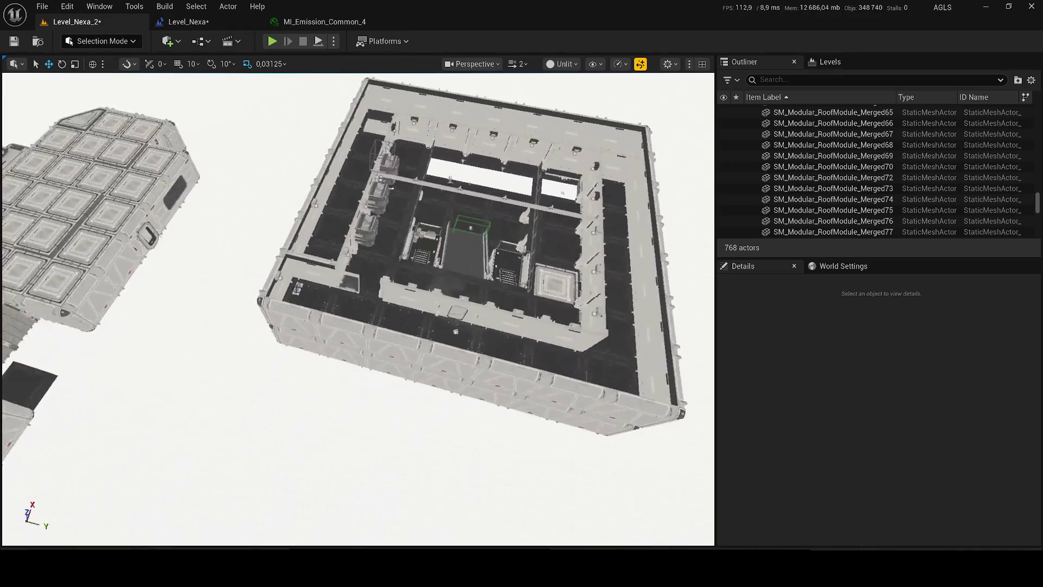
# Select a range of 29 roof modules and frame the view on them.
pyautogui.click(462, 380)
pyautogui.scroll(5, 915, 204)
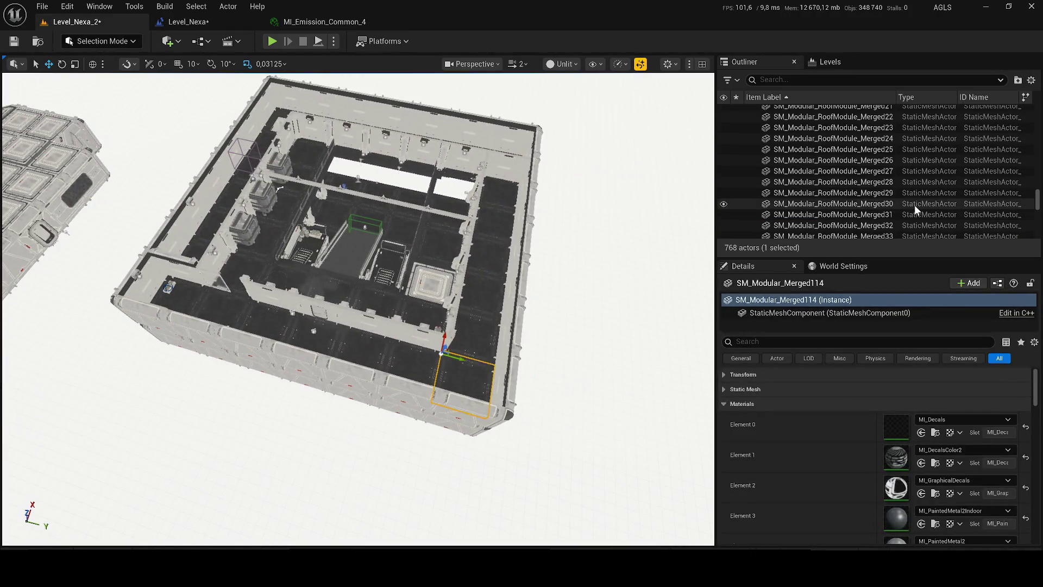
pyautogui.keyDown('shift'); pyautogui.click(914, 204); pyautogui.keyUp('shift')
pyautogui.press('f')
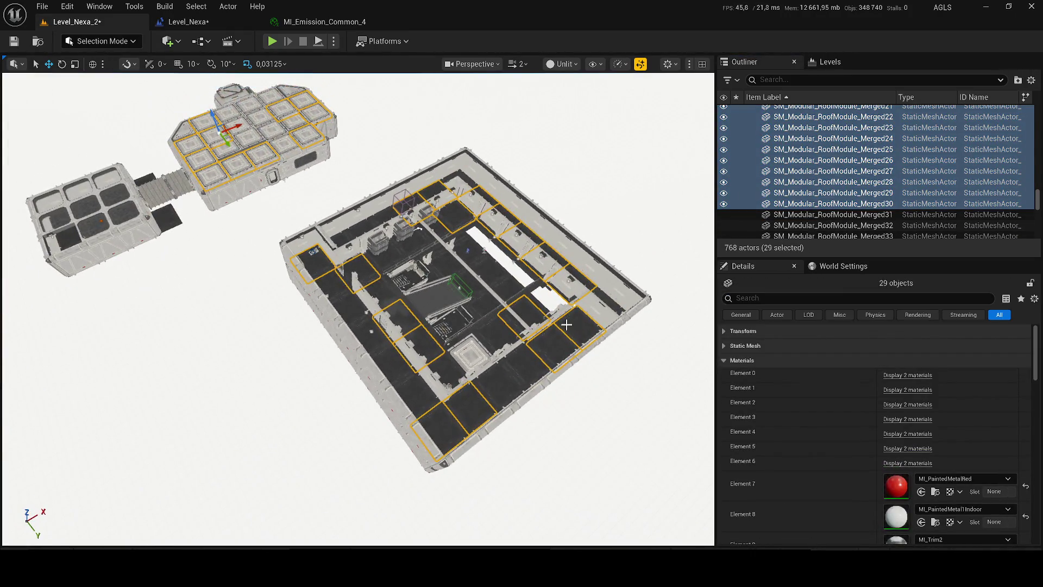
# Narrow the Outliner selection to RoofModule_Merged72 through Merged78 and delete those 7 modules.
pyautogui.scroll(5, 826, 174)
pyautogui.click(826, 182)
pyautogui.scroll(-2, 837, 179)
pyautogui.keyDown('shift'); pyautogui.click(873, 212); pyautogui.keyUp('shift')
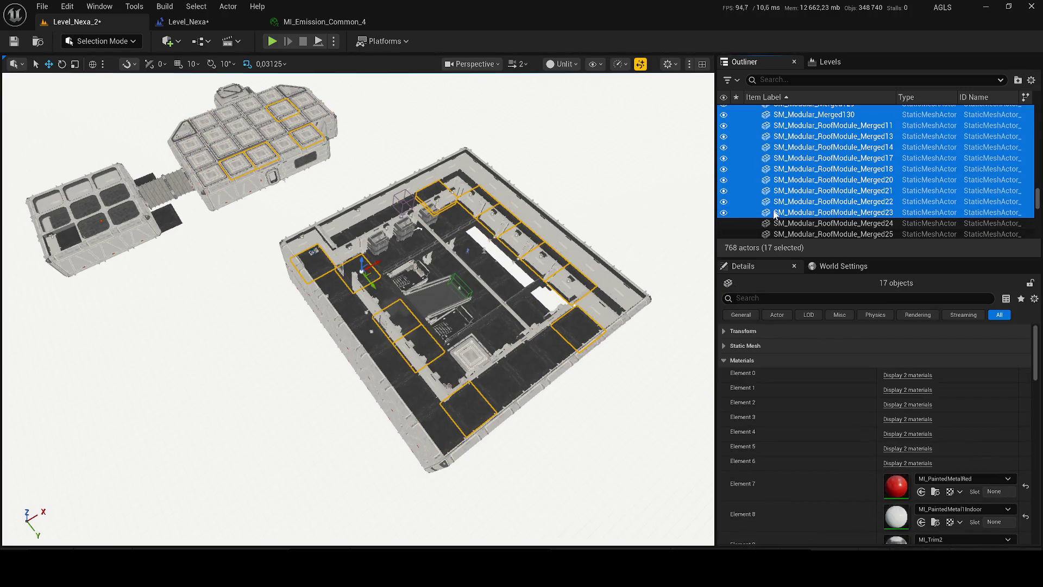
pyautogui.scroll(-5, 826, 209)
pyautogui.click(872, 202)
pyautogui.scroll(-3, 879, 200)
pyautogui.keyDown('shift'); pyautogui.click(880, 204); pyautogui.keyUp('shift')
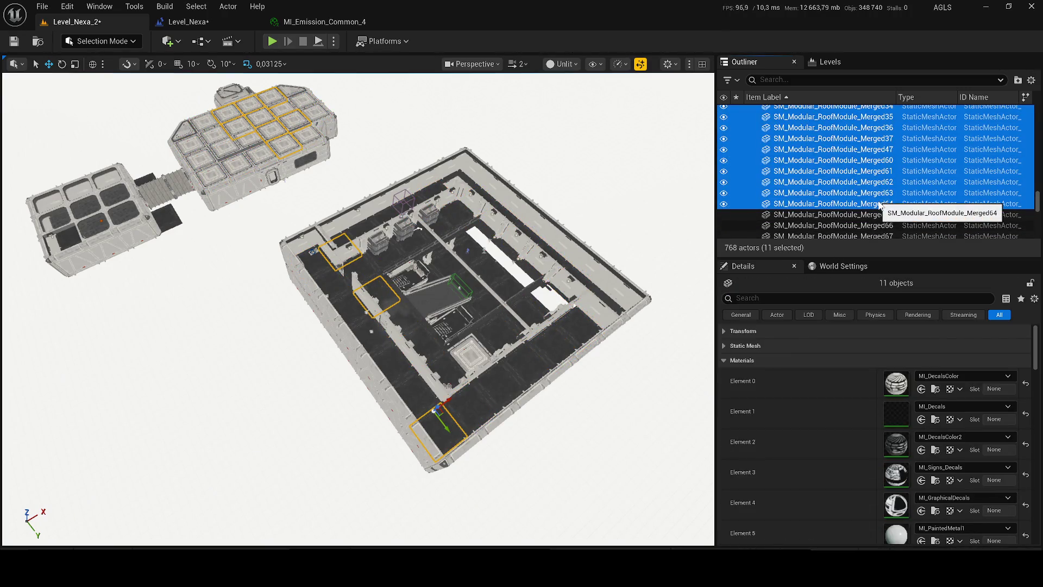
pyautogui.click(881, 204)
pyautogui.scroll(-3, 867, 199)
pyautogui.scroll(-2, 862, 201)
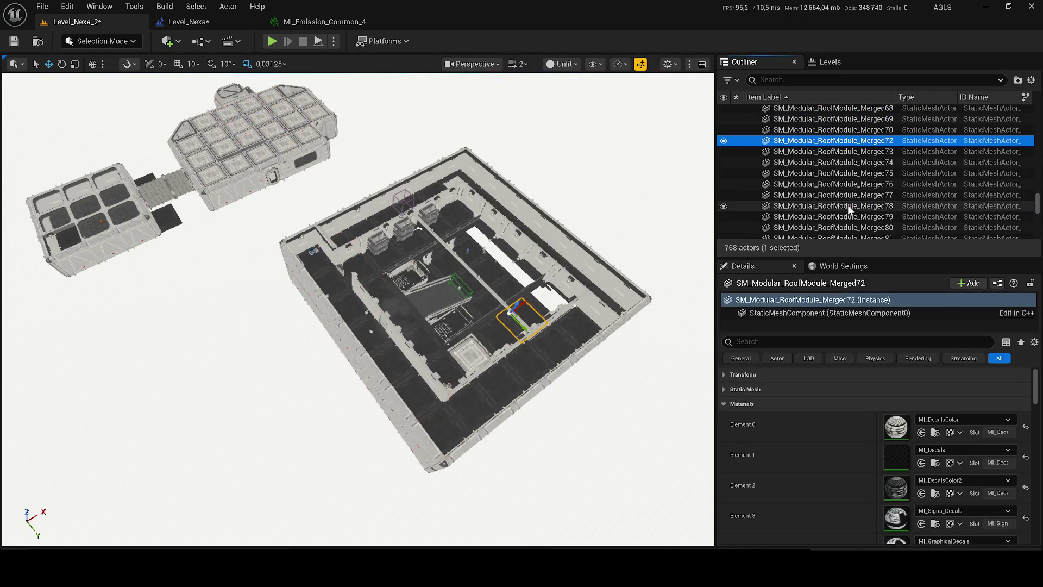
pyautogui.keyDown('shift'); pyautogui.click(850, 207); pyautogui.keyUp('shift')
pyautogui.press('Delete')
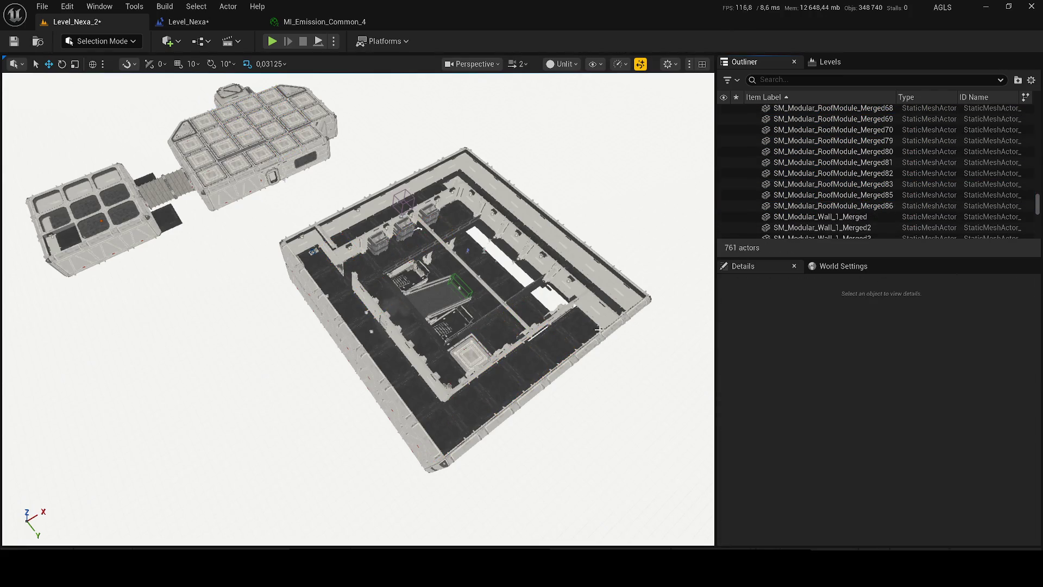
# Select the next run of roof modules and walls around RoofModule_Merged22 and Merged65.
pyautogui.click(598, 329)
pyautogui.scroll(-3, 794, 228)
pyautogui.scroll(-3, 841, 218)
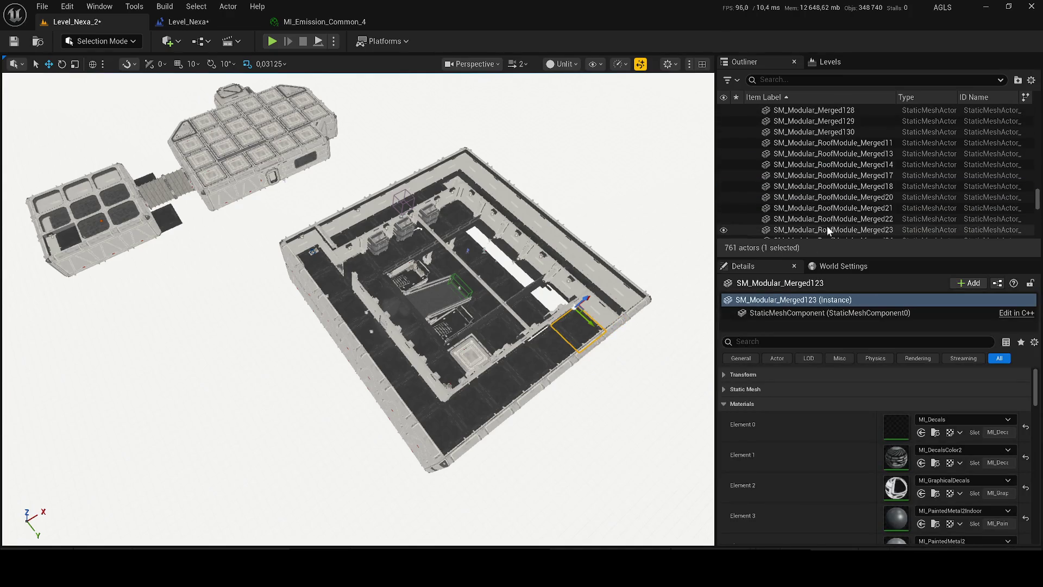
pyautogui.keyDown('shift'); pyautogui.click(841, 219); pyautogui.keyUp('shift')
pyautogui.click(821, 209)
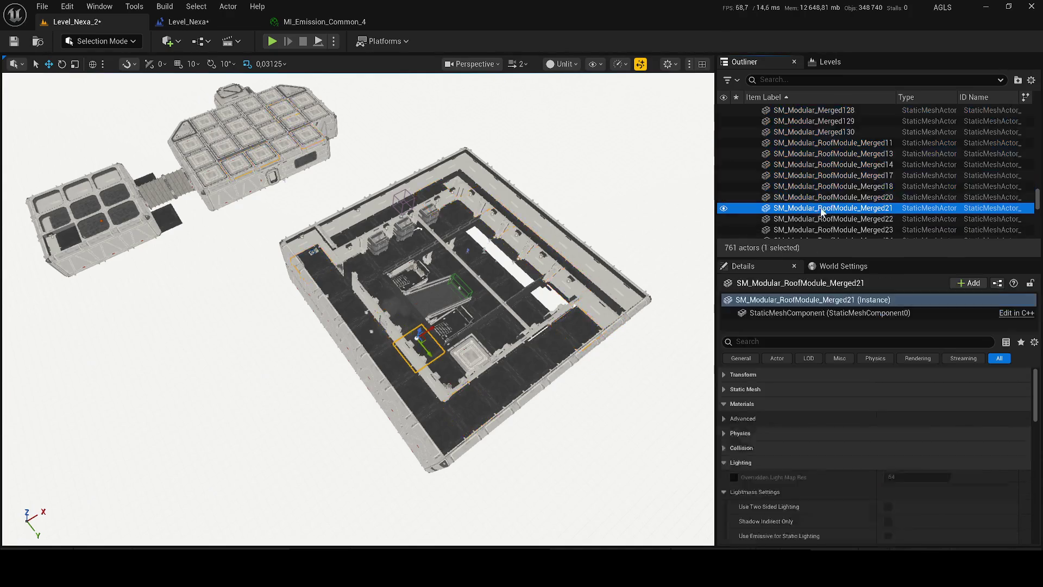
pyautogui.scroll(-3, 820, 212)
pyautogui.keyDown('shift'); pyautogui.click(820, 214); pyautogui.keyUp('shift')
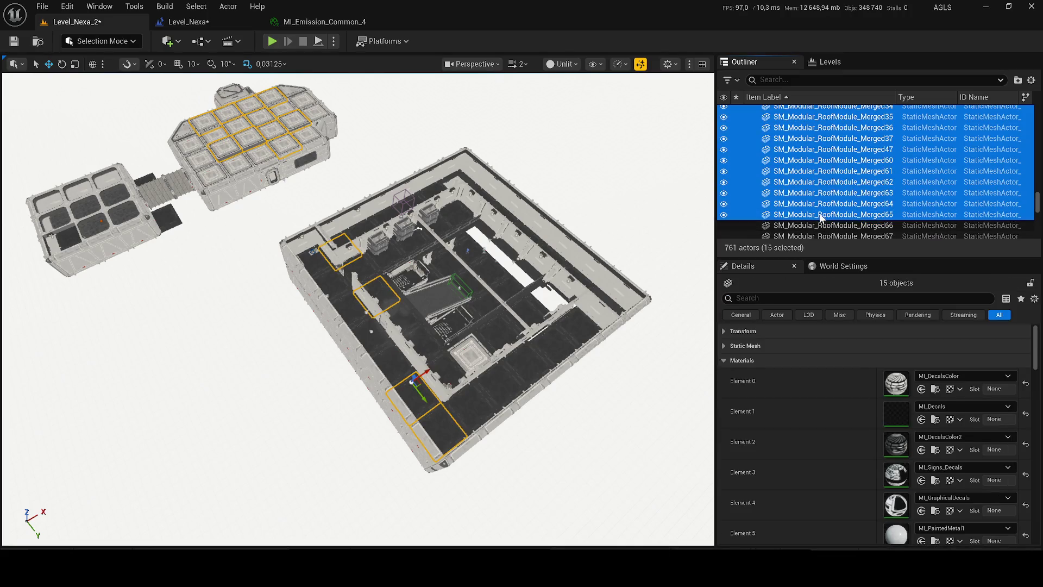
pyautogui.click(820, 216)
pyautogui.scroll(-3, 827, 213)
pyautogui.scroll(-2, 828, 222)
pyautogui.keyDown('shift'); pyautogui.click(830, 223); pyautogui.keyUp('shift')
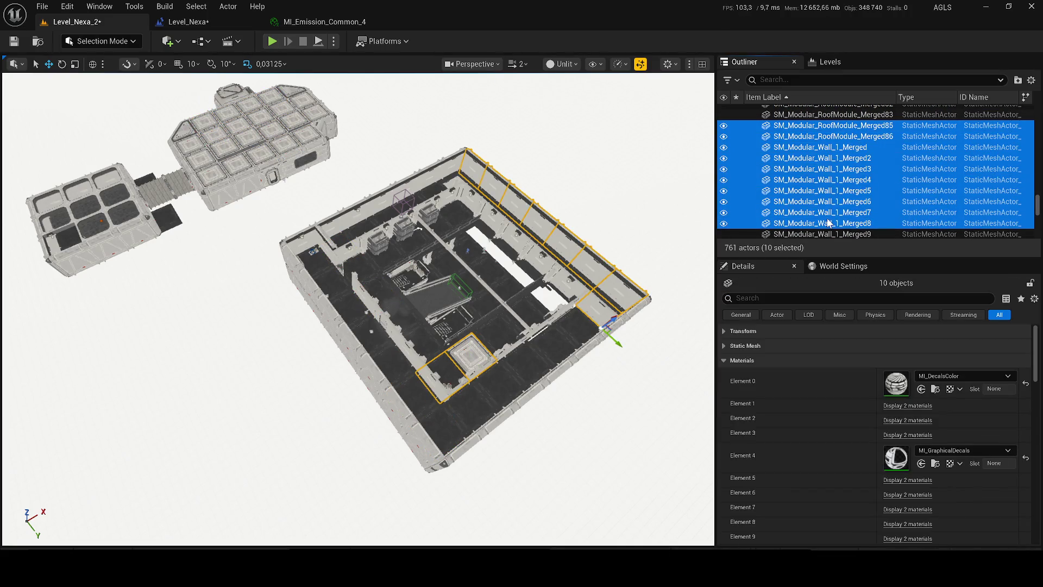
# Delete 10 wall pieces, then RoofModule_Merged60 through Wall_1_Merged9 (10 actors).
pyautogui.press('Delete')
pyautogui.click(826, 222)
pyautogui.scroll(-4, 826, 223)
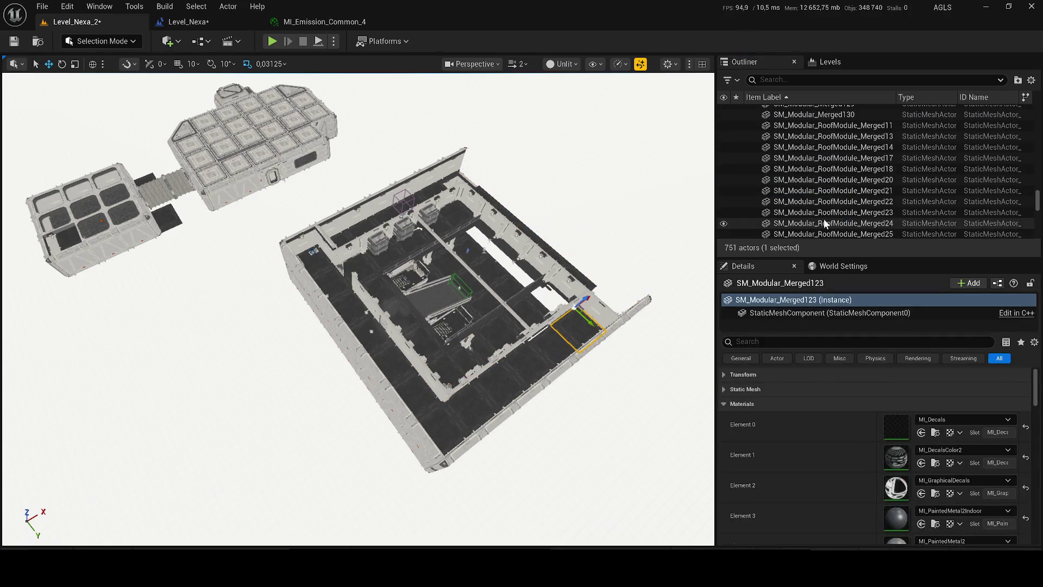
pyautogui.keyDown('shift'); pyautogui.click(825, 223); pyautogui.keyUp('shift')
pyautogui.click(824, 220)
pyautogui.scroll(-4, 824, 206)
pyautogui.click(823, 198)
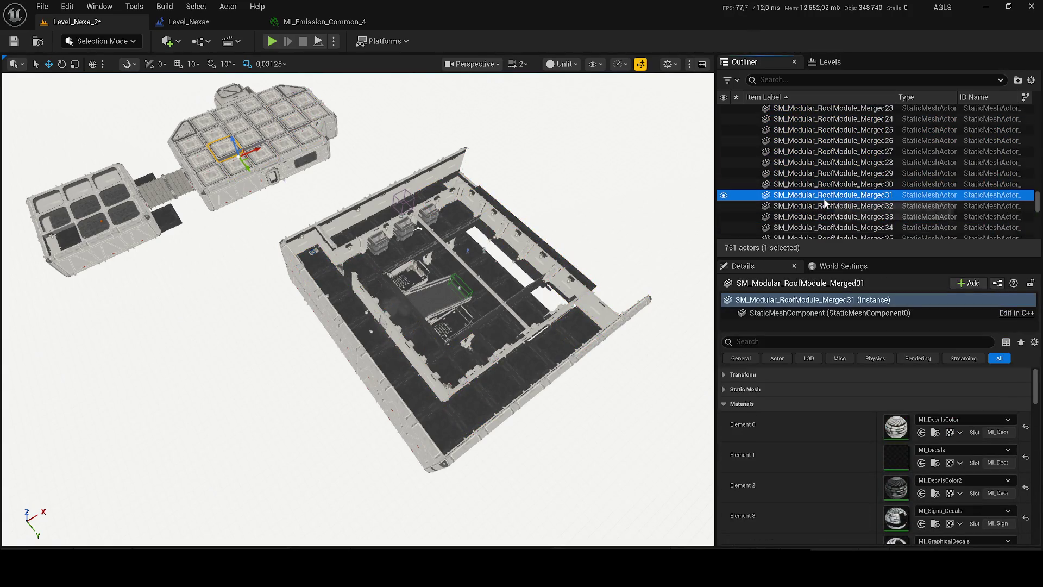
pyautogui.keyDown('shift'); pyautogui.click(824, 198); pyautogui.keyUp('shift')
pyautogui.click(824, 197)
pyautogui.scroll(-2, 823, 200)
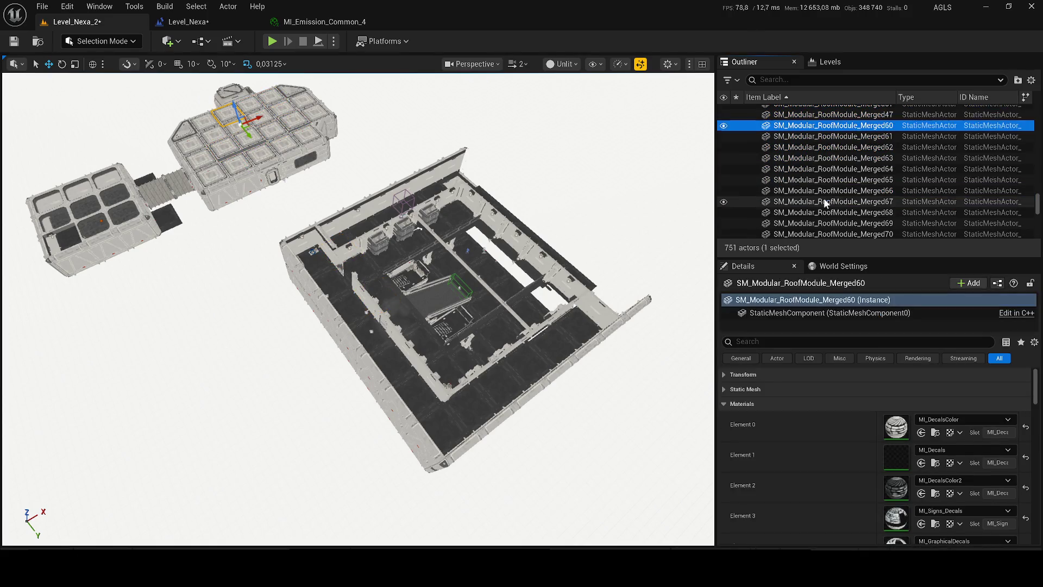
pyautogui.scroll(-3, 825, 203)
pyautogui.keyDown('shift'); pyautogui.click(821, 198); pyautogui.keyUp('shift')
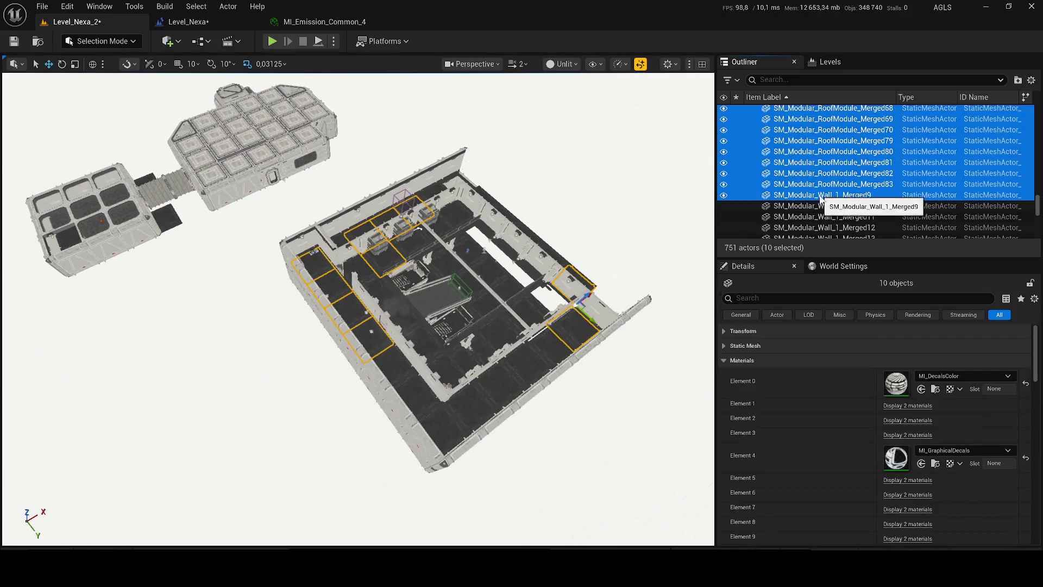
pyautogui.press('Delete')
# Delete the 14 pieces from SM_Modular_Merged98 through Merged111.
pyautogui.click(422, 323)
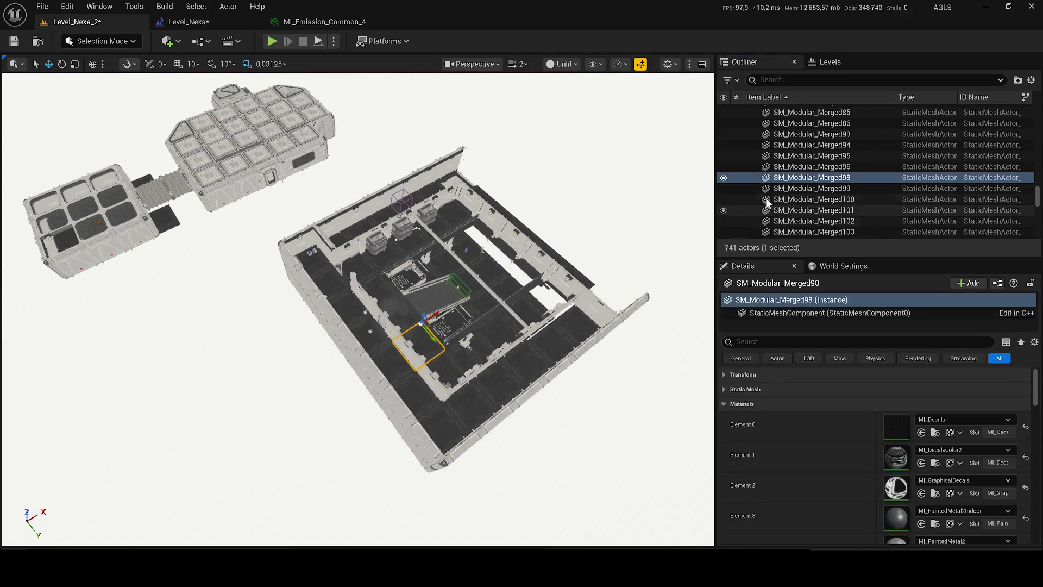
pyautogui.scroll(-3, 829, 197)
pyautogui.keyDown('shift'); pyautogui.click(830, 197); pyautogui.keyUp('shift')
pyautogui.press('Delete')
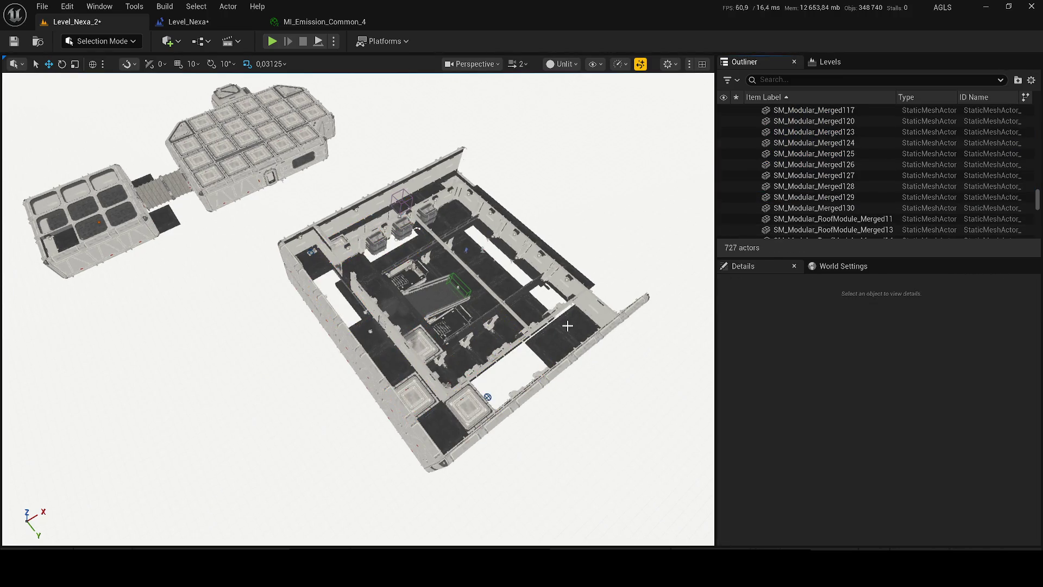
# Pick roof modules up to Merged62 and Wall_1 pieces Merged12 and Merged33.
pyautogui.click(576, 326)
pyautogui.scroll(-5, 918, 178)
pyautogui.keyDown('shift'); pyautogui.click(895, 184); pyautogui.keyUp('shift')
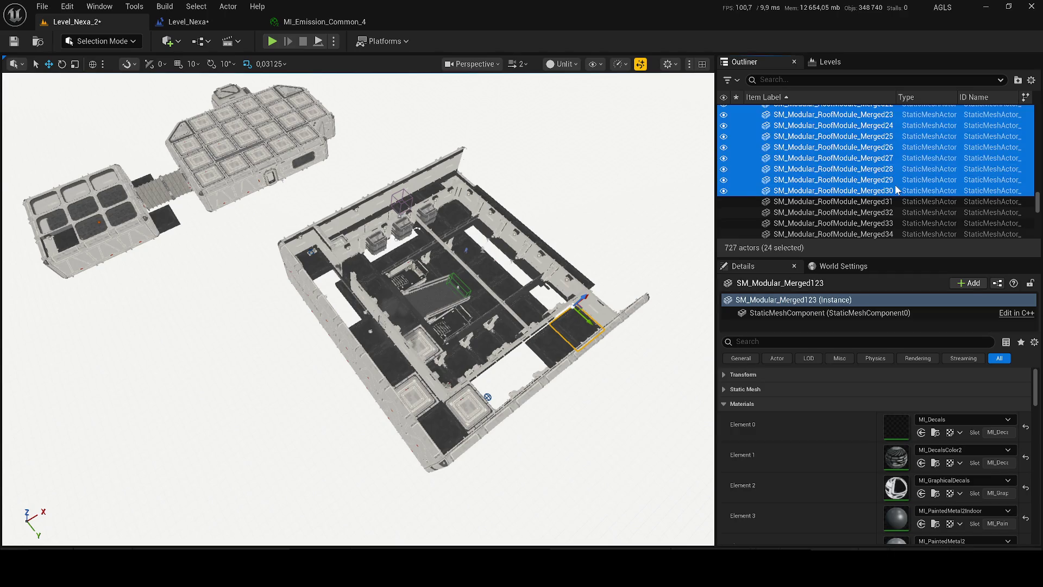
pyautogui.click(881, 211)
pyautogui.scroll(-3, 881, 211)
pyautogui.keyDown('shift'); pyautogui.click(881, 207); pyautogui.keyUp('shift')
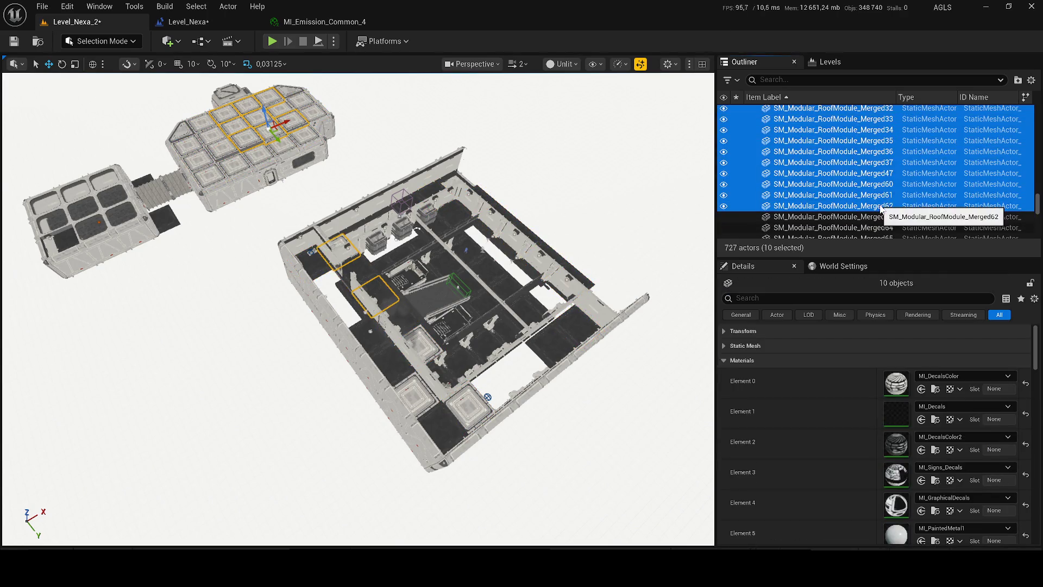
pyautogui.scroll(-3, 880, 209)
pyautogui.click(863, 199)
pyautogui.scroll(-2, 863, 199)
pyautogui.scroll(-5, 870, 209)
pyautogui.click(879, 205)
# Select Wall_1_Merged77 through Merged88 and delete the 12 wall actors.
pyautogui.scroll(-5, 881, 212)
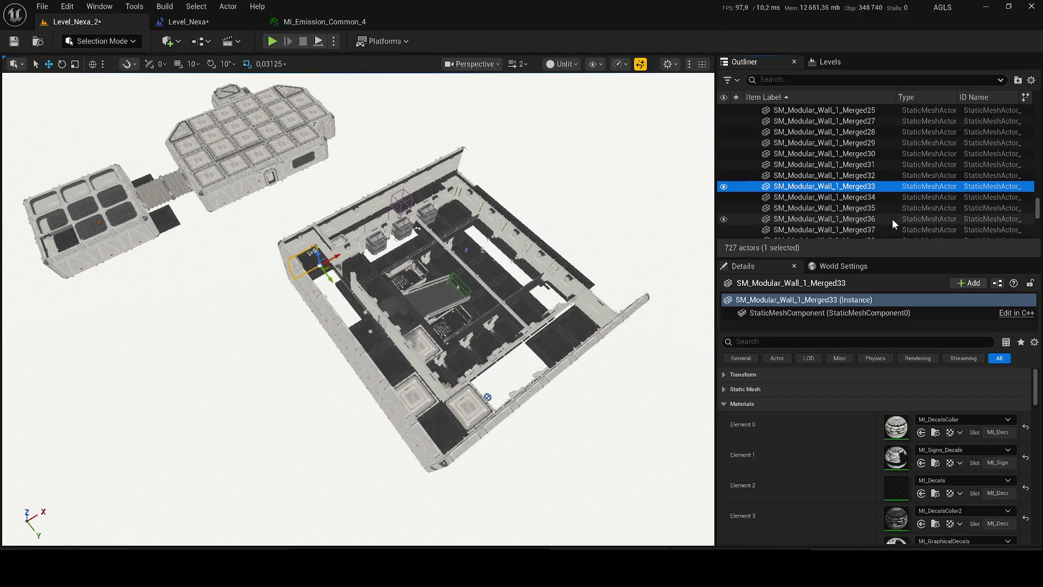
pyautogui.keyDown('shift'); pyautogui.click(884, 217); pyautogui.keyUp('shift')
pyautogui.scroll(-5, 883, 215)
pyautogui.click(887, 204)
pyautogui.scroll(-5, 887, 205)
pyautogui.keyDown('shift'); pyautogui.click(887, 204); pyautogui.keyUp('shift')
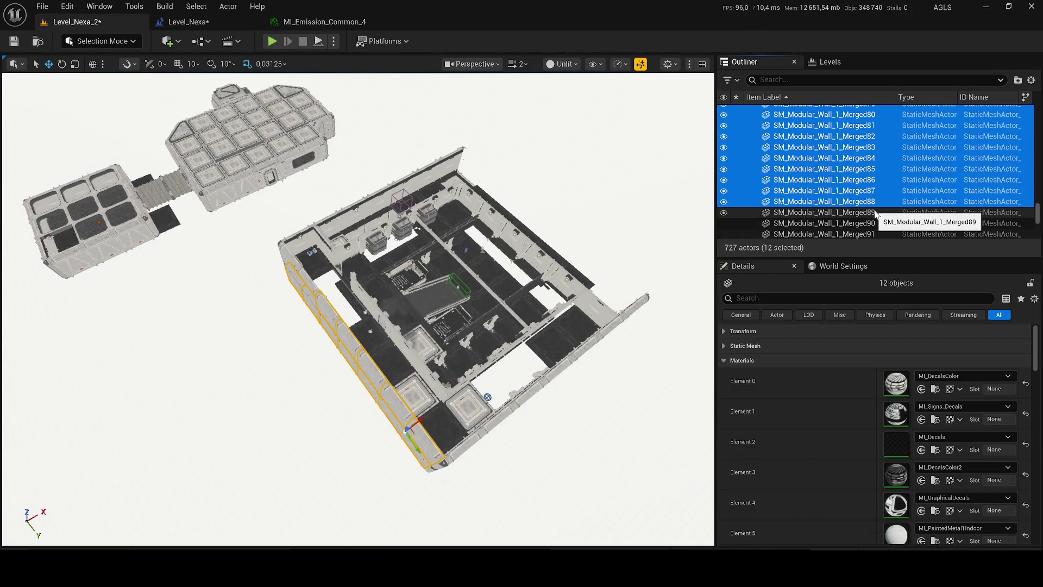
pyautogui.press('Delete')
# Try Outliner selections spanning SM_Stairs_6_Merged3, SM_Terminal_9 and SM_Tube_1_10.
pyautogui.click(803, 231)
pyautogui.scroll(-10, 803, 228)
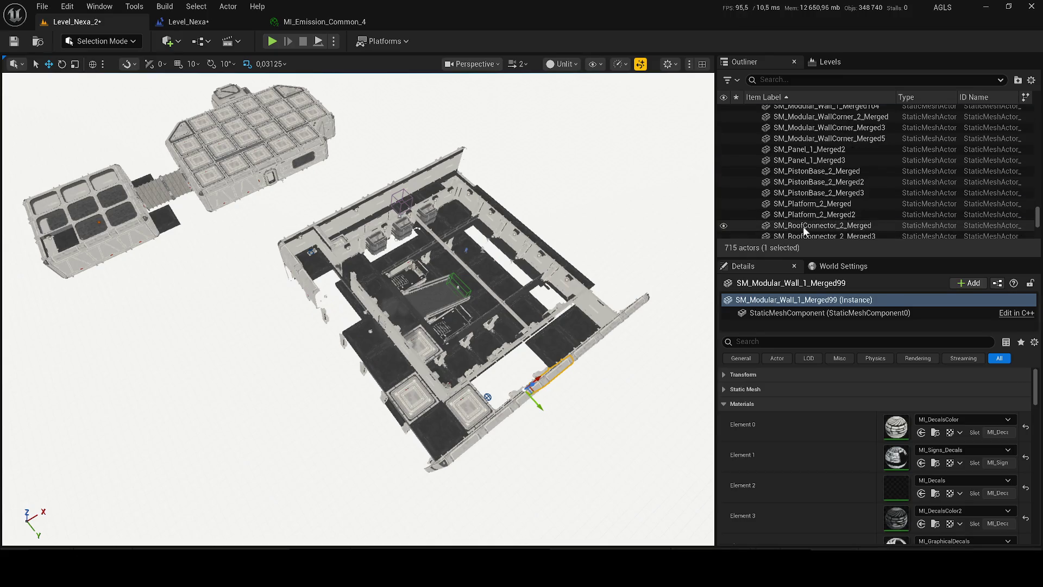
pyautogui.keyDown('shift'); pyautogui.click(803, 228); pyautogui.keyUp('shift')
pyautogui.click(804, 227)
pyautogui.scroll(-5, 818, 227)
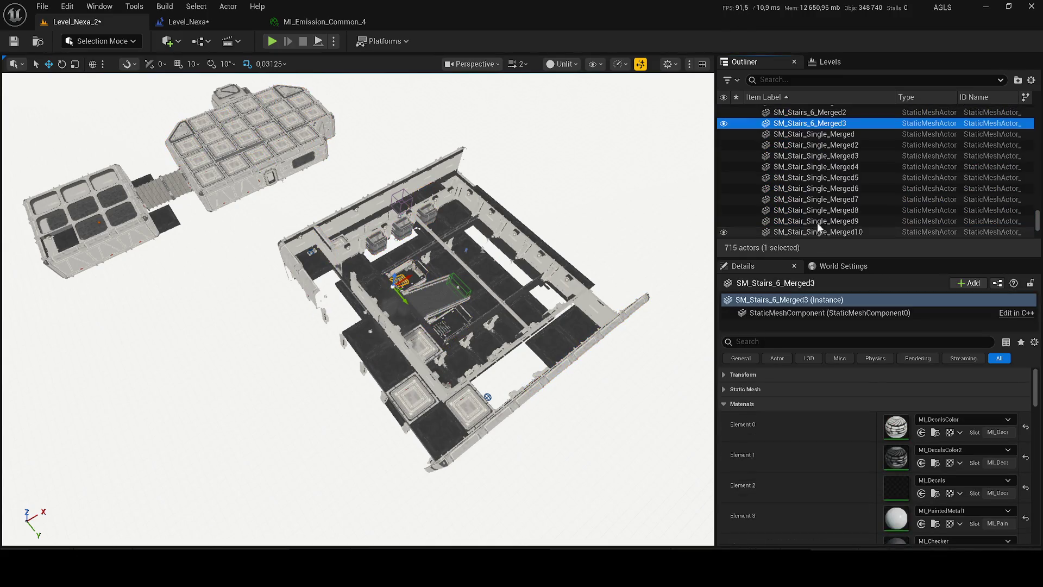
pyautogui.keyDown('shift'); pyautogui.click(832, 223); pyautogui.keyUp('shift')
pyautogui.click(785, 212)
pyautogui.scroll(-3, 785, 213)
pyautogui.click(785, 213)
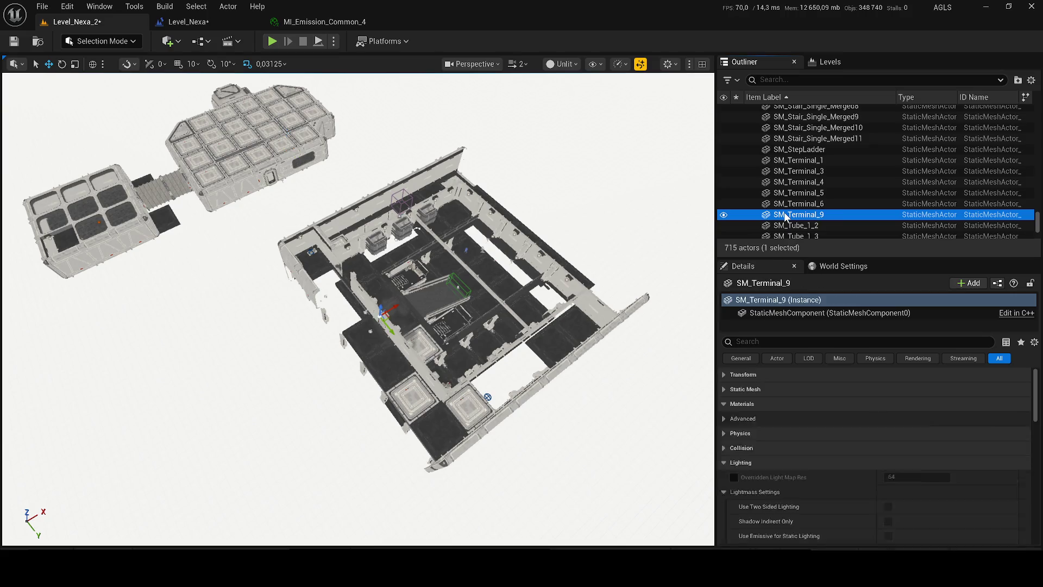
pyautogui.scroll(-3, 784, 212)
pyautogui.keyDown('shift'); pyautogui.click(784, 211); pyautogui.keyUp('shift')
pyautogui.click(784, 212)
# Select SM_WallPanel_1_Merged3 through SpotLight5 and the test level sequence, then focus SM_Modular_insideWall_Merged43.
pyautogui.scroll(-3, 802, 216)
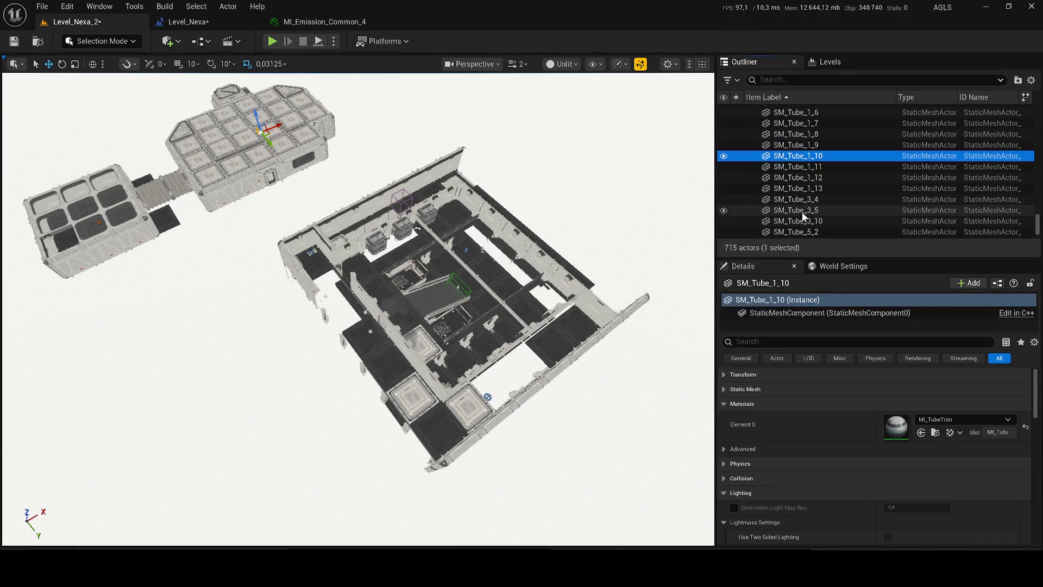
pyautogui.scroll(-3, 895, 190)
pyautogui.click(895, 191)
pyautogui.scroll(-3, 895, 191)
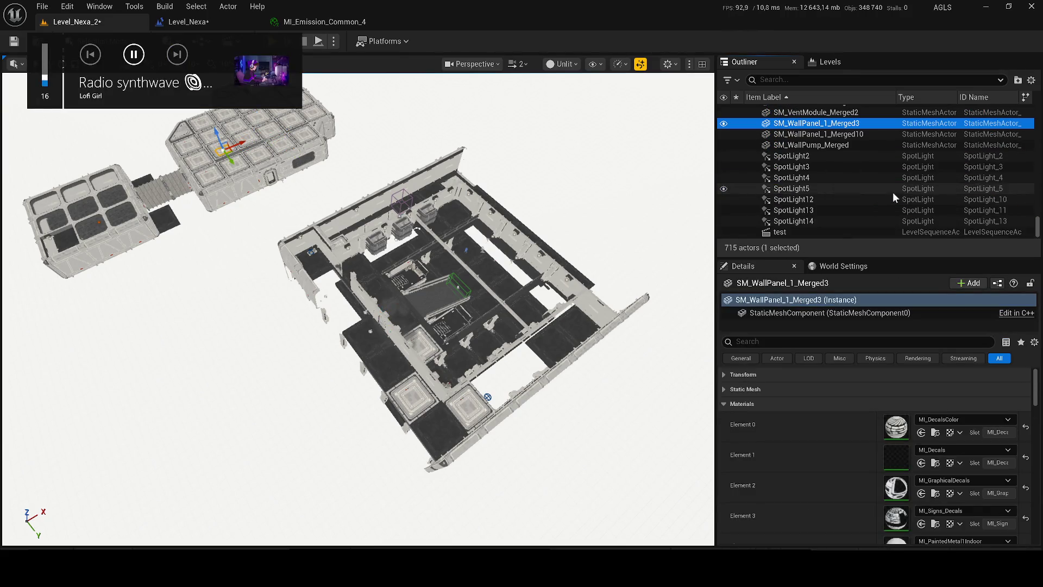
pyautogui.keyDown('shift'); pyautogui.click(893, 191); pyautogui.keyUp('shift')
pyautogui.click(892, 192)
pyautogui.scroll(-1, 892, 195)
pyautogui.click(853, 218)
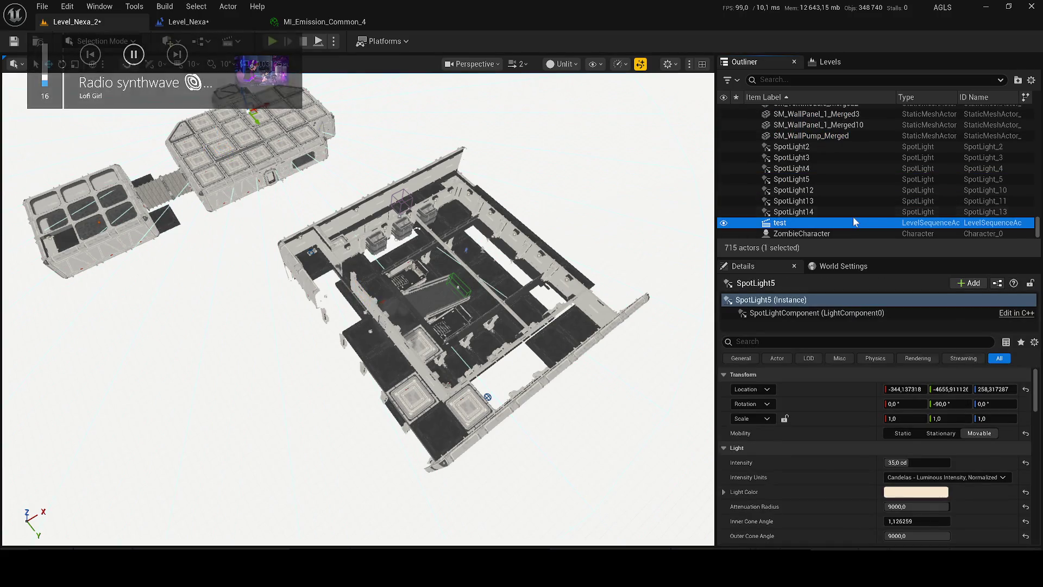
pyautogui.doubleClick(830, 177)
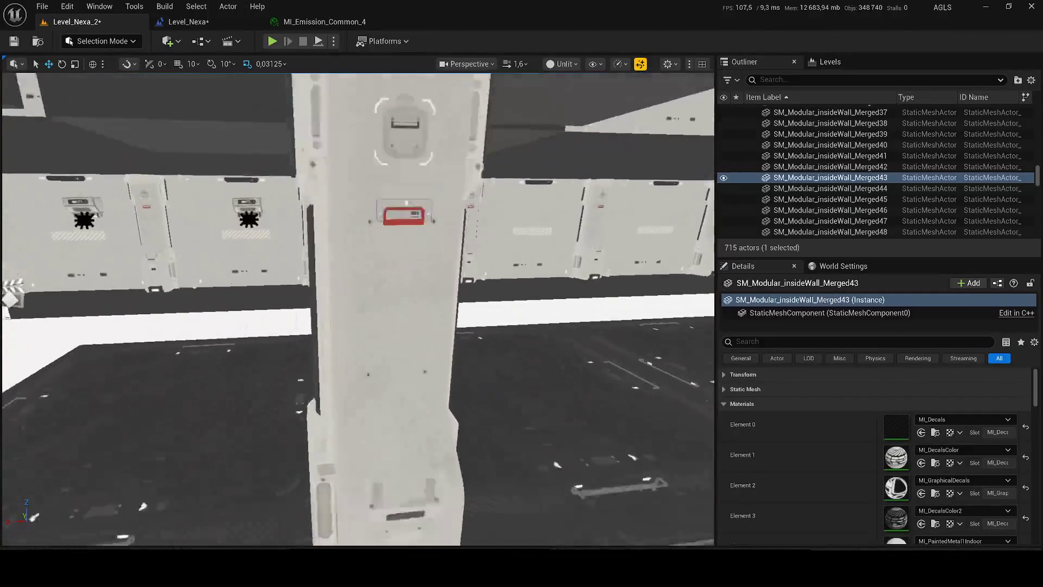
# Select RectLight212 through SM_Balk_1_Merged7, frame them, then pick lamp SM_Modular_Lamp_Merged51.
pyautogui.click(309, 255)
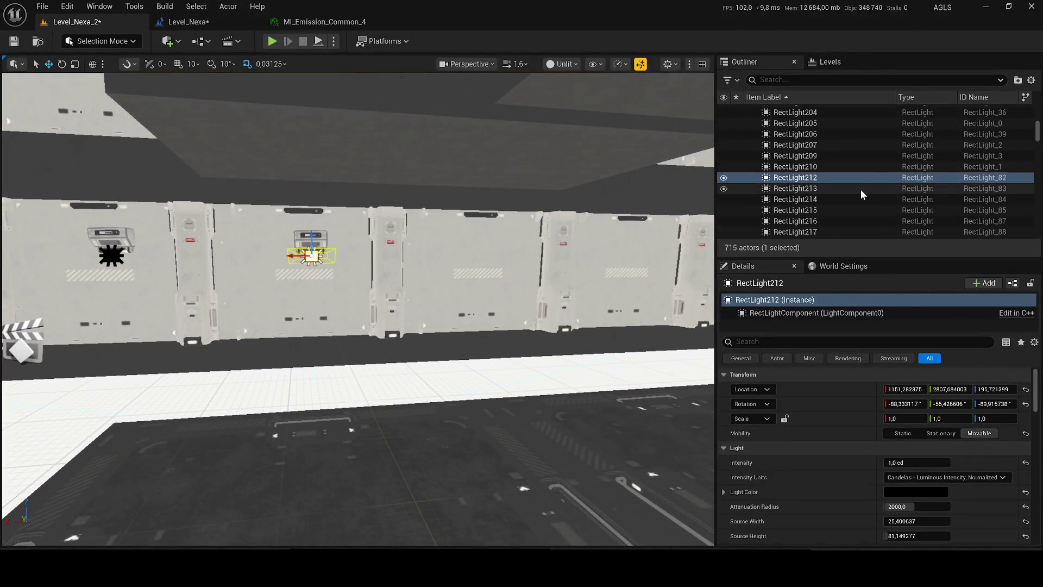
pyautogui.scroll(-3, 842, 211)
pyautogui.keyDown('shift'); pyautogui.click(841, 203); pyautogui.keyUp('shift')
pyautogui.press('f')
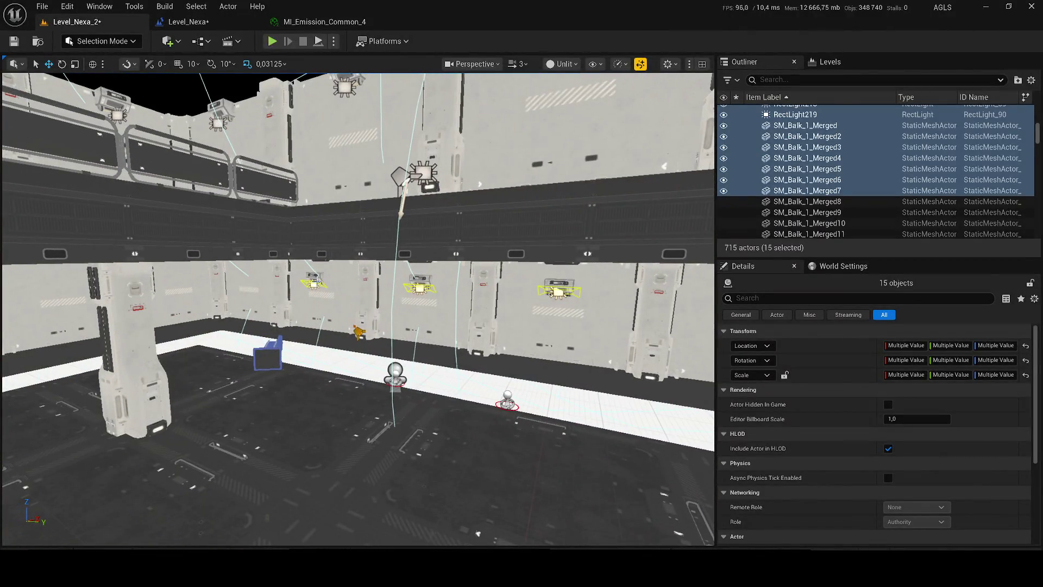
pyautogui.click(314, 282)
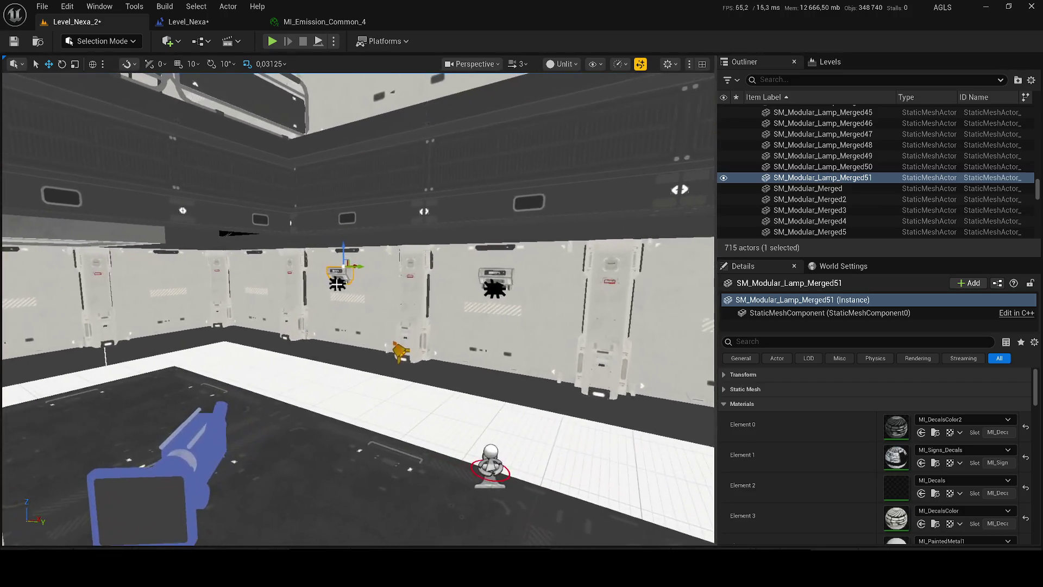
# Delete RectLight219 and RectLight218, confirming removal of each referenced light.
pyautogui.click(501, 283)
pyautogui.press('Delete')
pyautogui.click(631, 319)
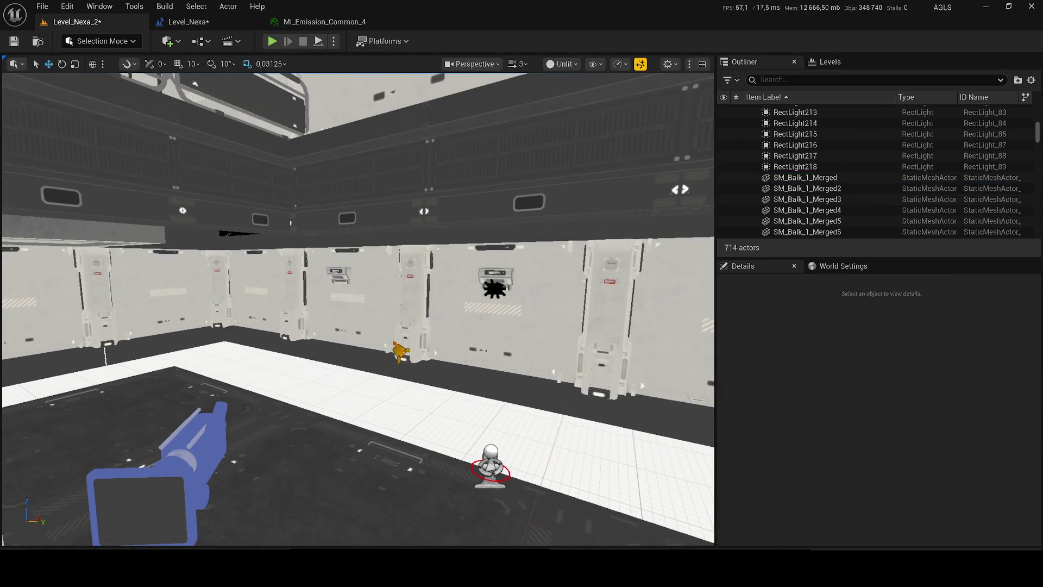
pyautogui.click(496, 284)
pyautogui.click(503, 288)
pyautogui.press('Delete')
pyautogui.click(631, 319)
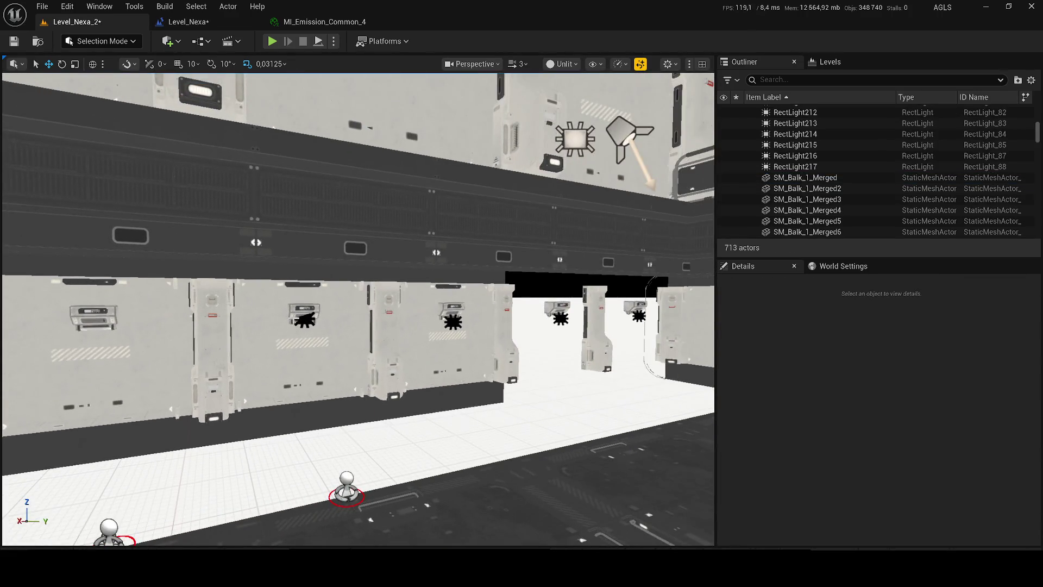
# Delete RectLight217, 216, 214, another rect light and Wall_1_Merged94, then save the level.
pyautogui.click(304, 319)
pyautogui.keyDown('ctrl'); pyautogui.click(451, 323); pyautogui.keyUp('ctrl')
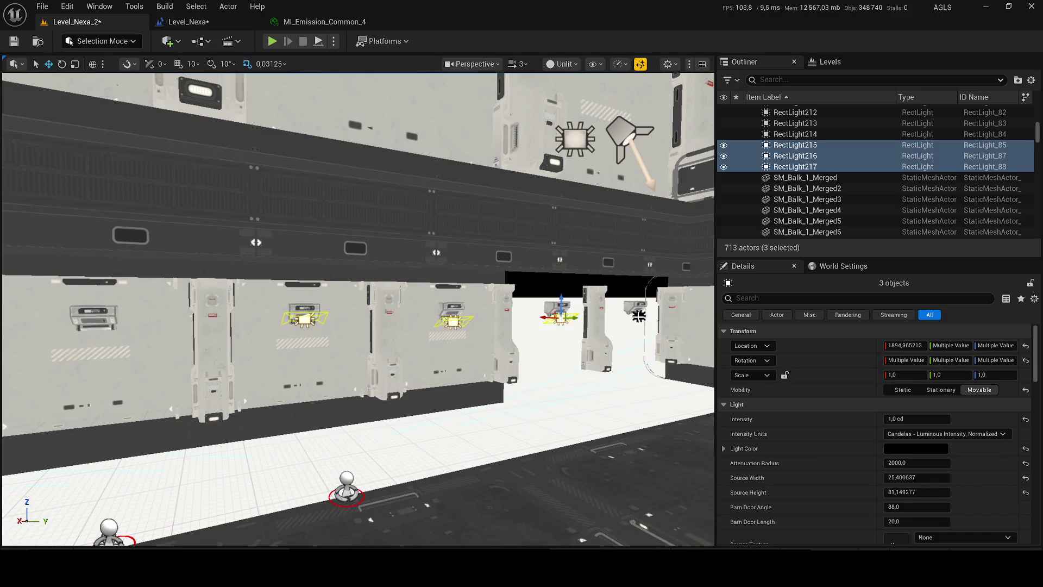
pyautogui.keyDown('ctrl'); pyautogui.click(639, 316); pyautogui.keyUp('ctrl')
pyautogui.scroll(-2, 638, 316)
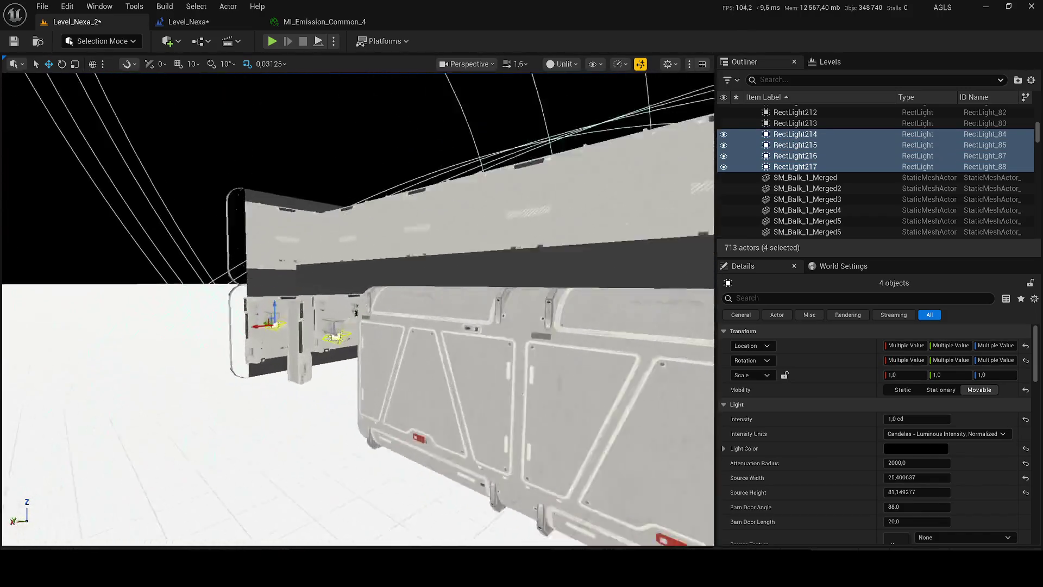
pyautogui.press('w')
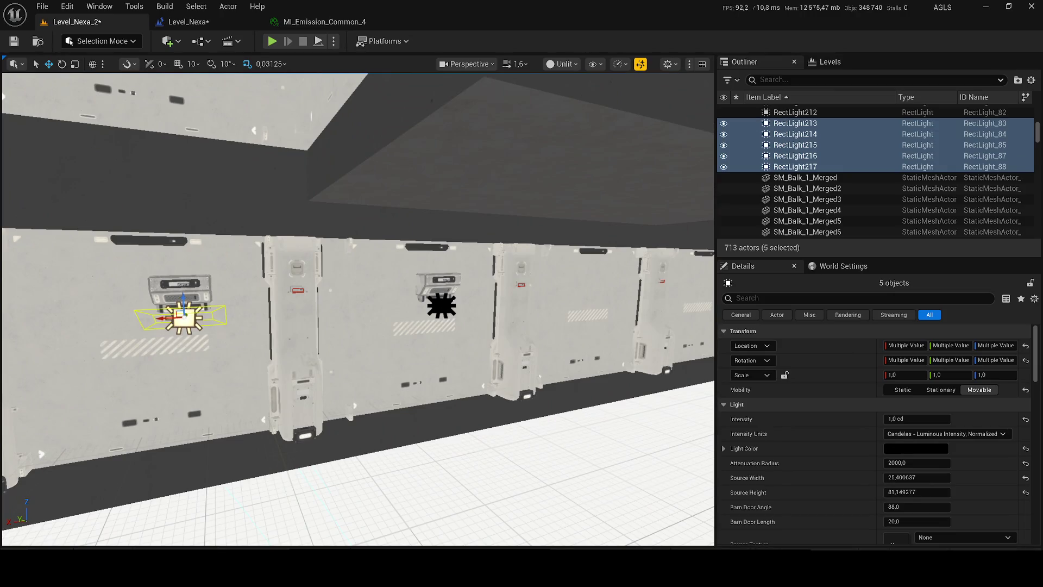
pyautogui.keyDown('ctrl'); pyautogui.click(380, 353); pyautogui.keyUp('ctrl')
pyautogui.keyDown('ctrl'); pyautogui.click(442, 305); pyautogui.keyUp('ctrl')
pyautogui.press('f')
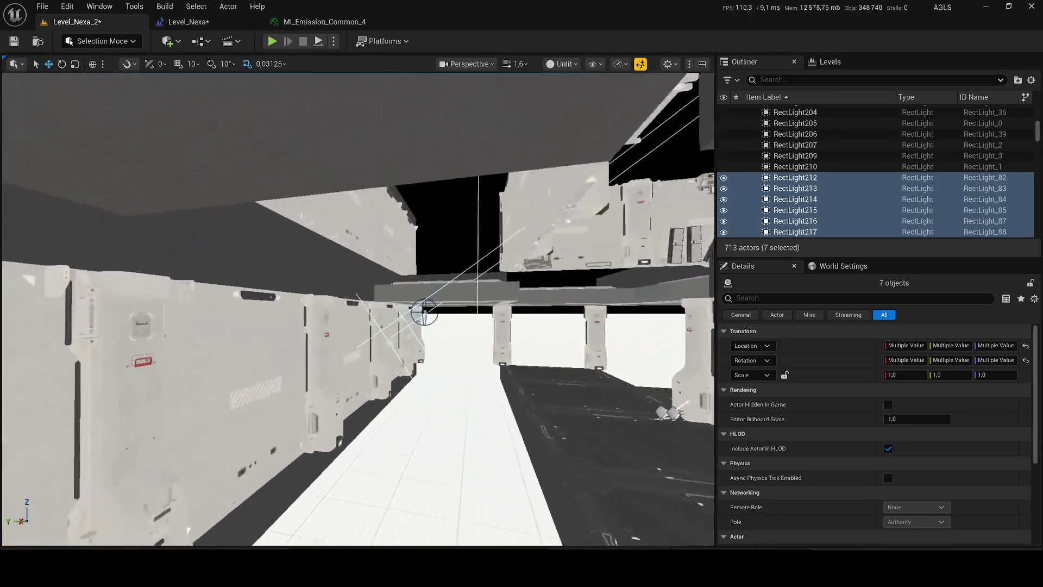
pyautogui.press('Delete')
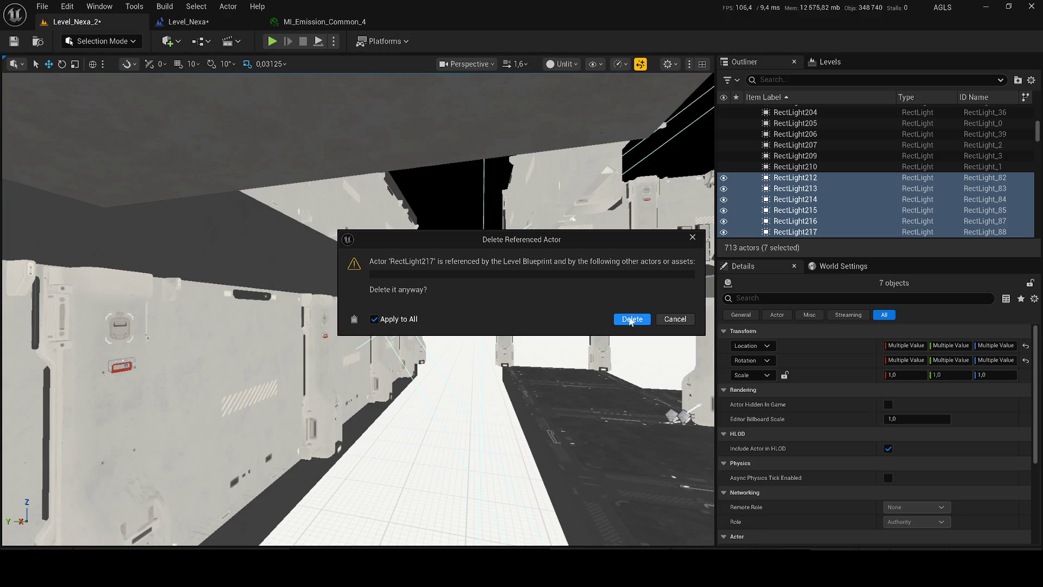
pyautogui.click(631, 320)
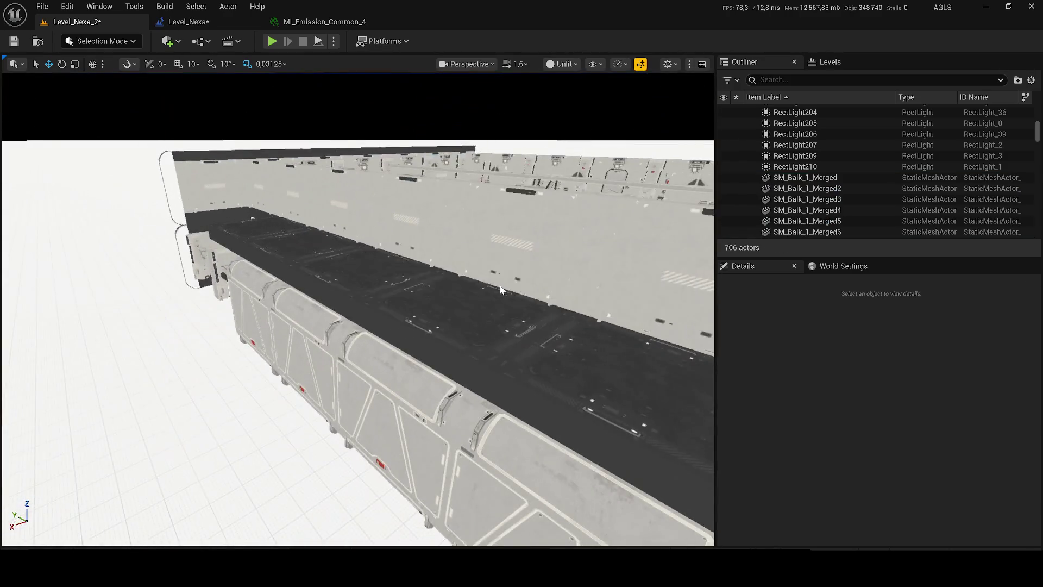
pyautogui.moveTo(500, 290); pyautogui.dragTo(360, 256)
pyautogui.hotkey('ctrl', 's')
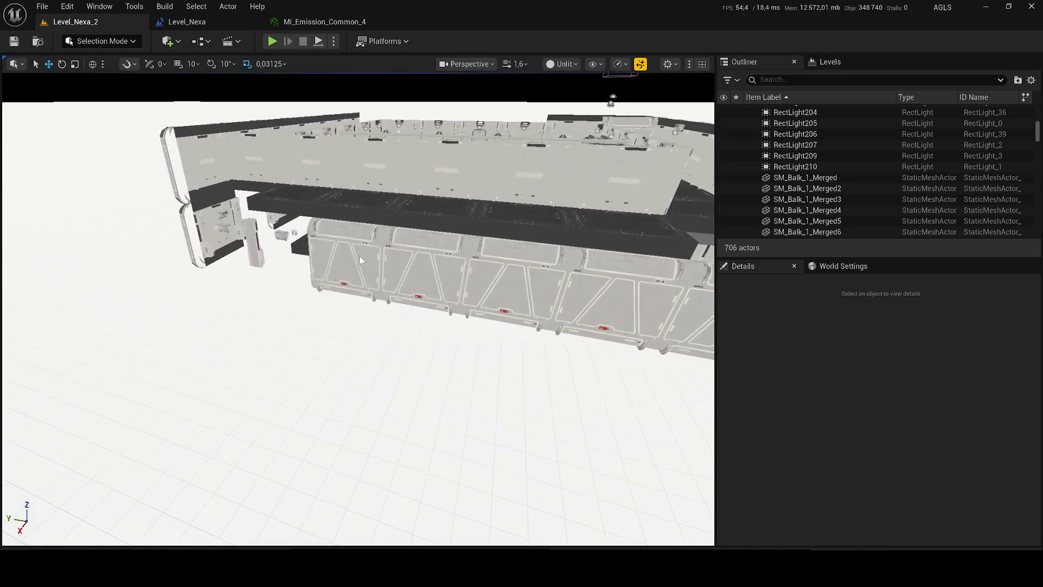
# Delete the outer wall panels, including Merged102, and the corner pillar.
pyautogui.click(360, 255)
pyautogui.press('f')
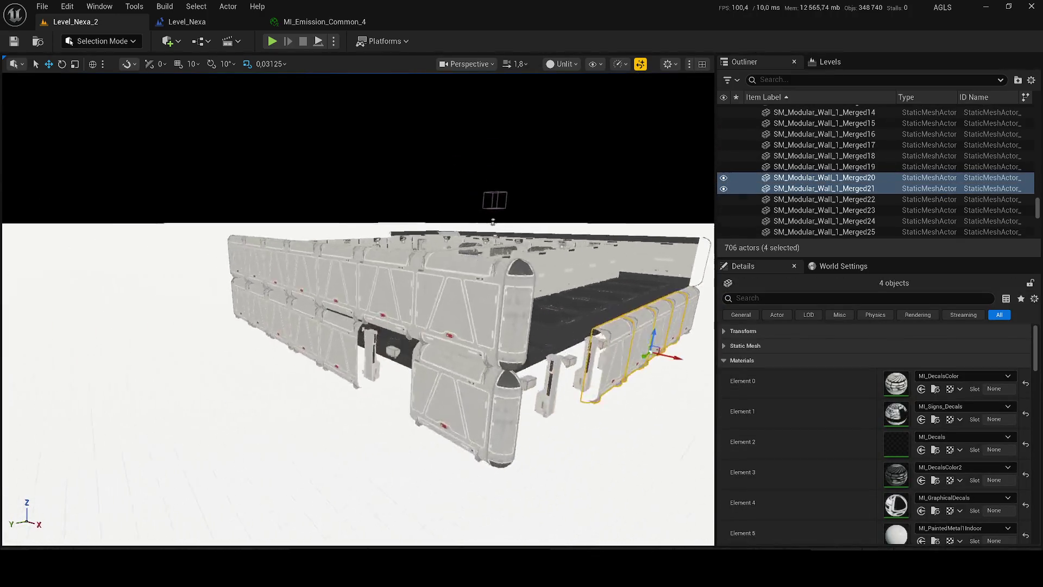
pyautogui.keyDown('ctrl'); pyautogui.click(531, 368); pyautogui.keyUp('ctrl')
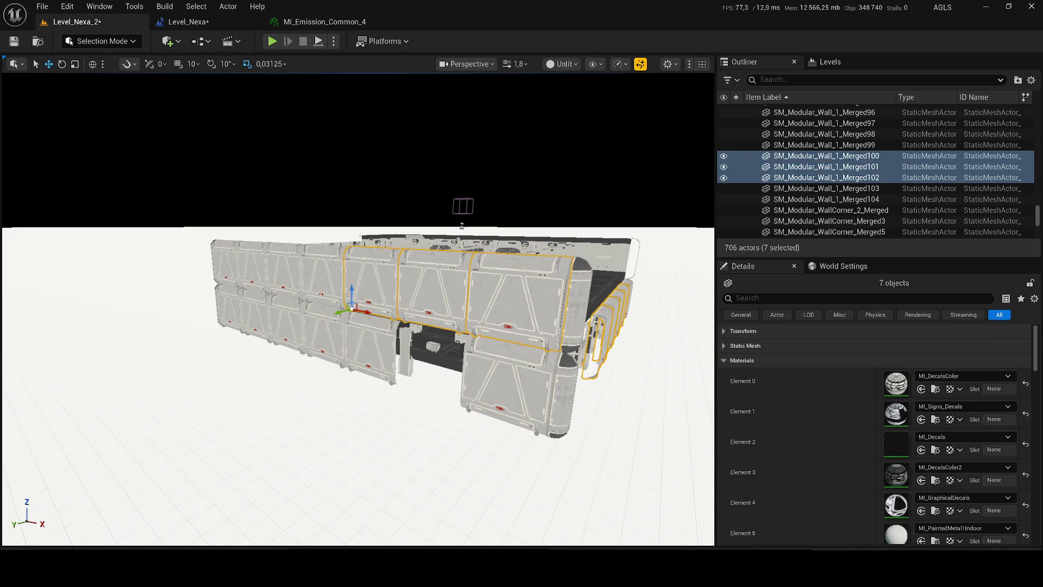
pyautogui.keyDown('ctrl'); pyautogui.click(231, 307); pyautogui.keyUp('ctrl')
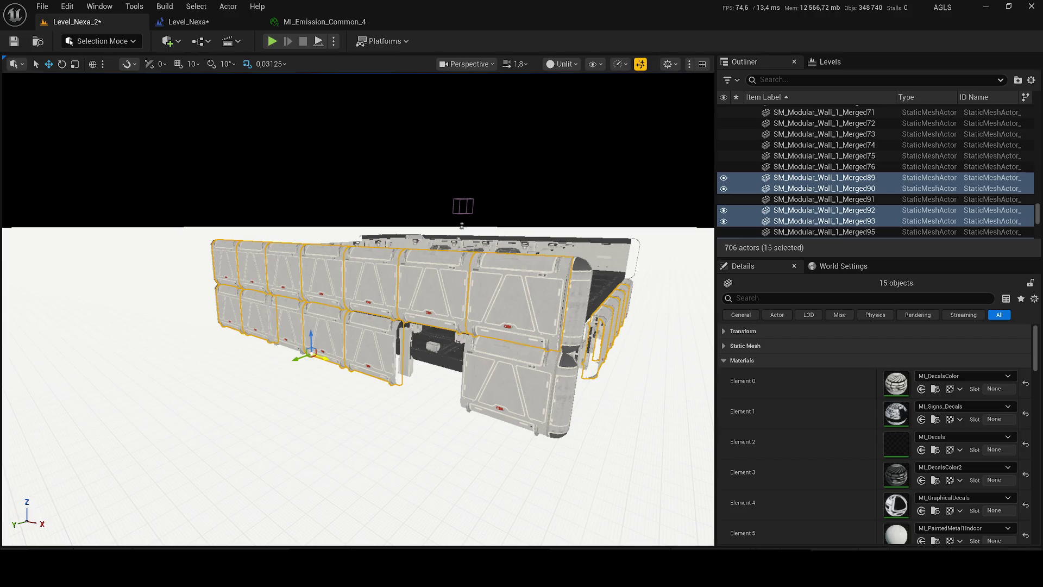
pyautogui.keyDown('ctrl'); pyautogui.click(569, 312); pyautogui.keyUp('ctrl')
pyautogui.press('Delete')
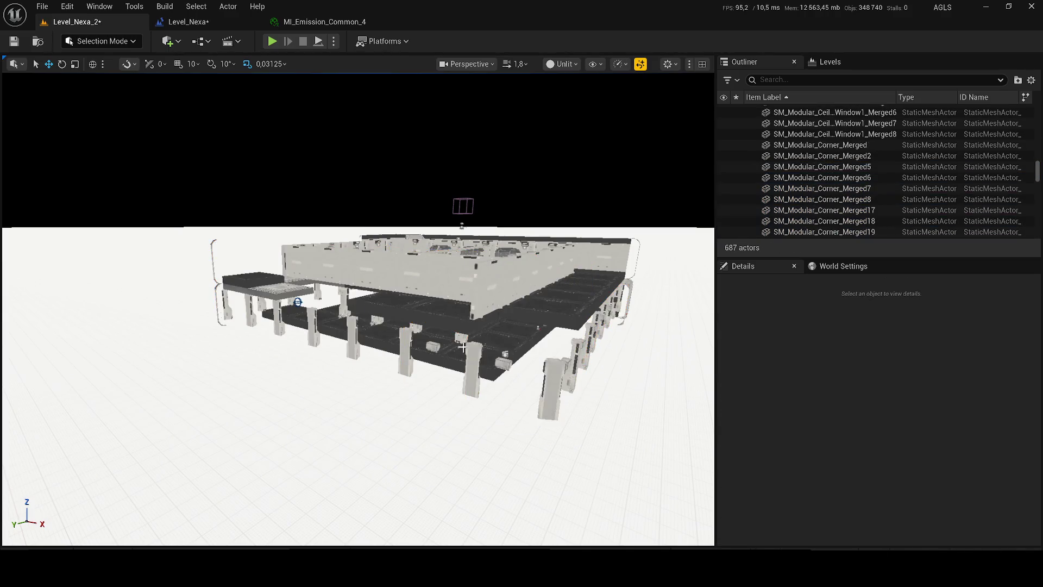
# Delete the run of inner wall panels together with a floor slab.
pyautogui.click(470, 287)
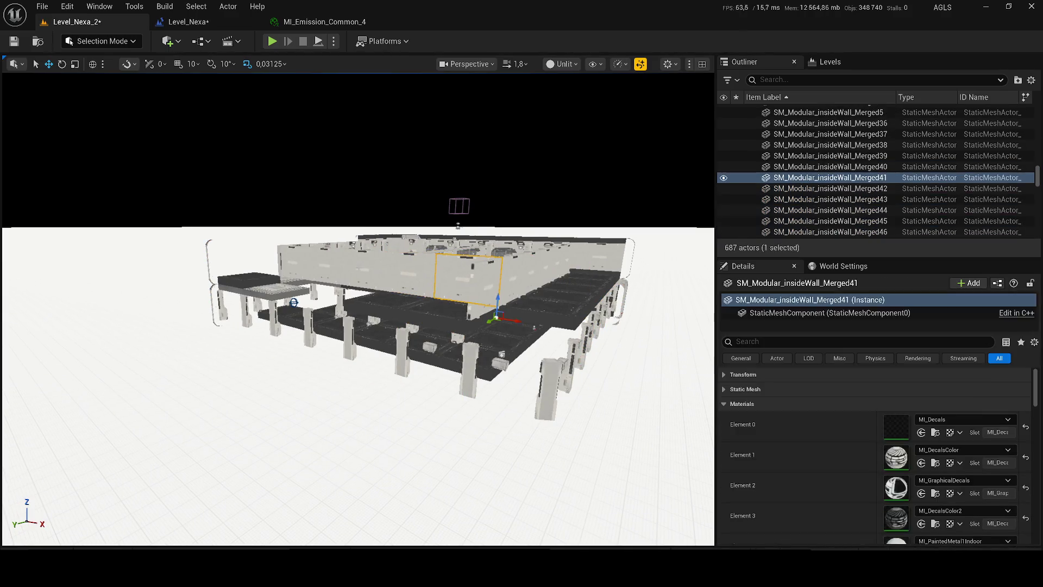
pyautogui.keyDown('ctrl'); pyautogui.click(364, 272); pyautogui.keyUp('ctrl')
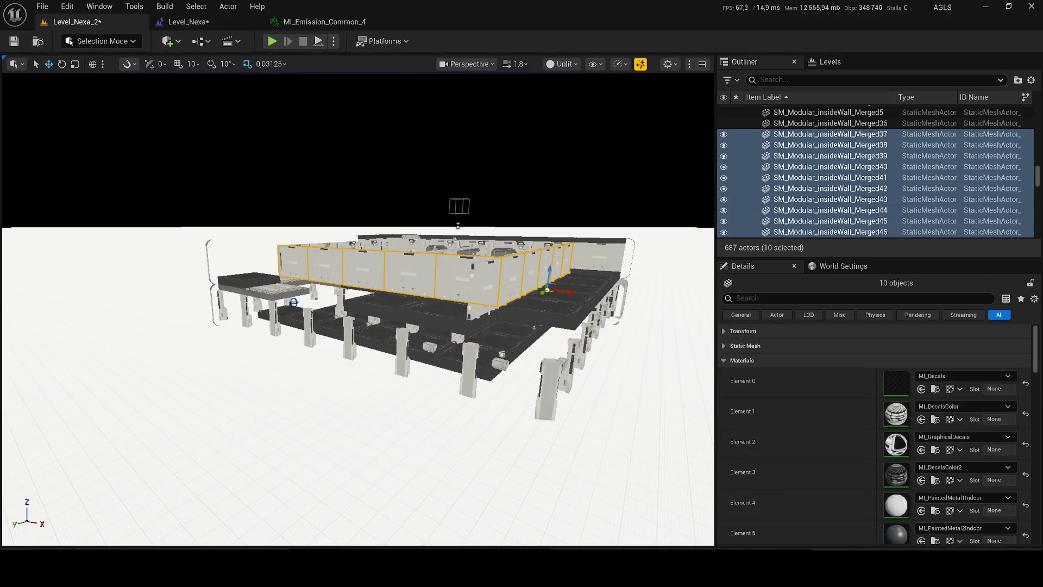
pyautogui.keyDown('ctrl'); pyautogui.click(484, 333); pyautogui.keyUp('ctrl')
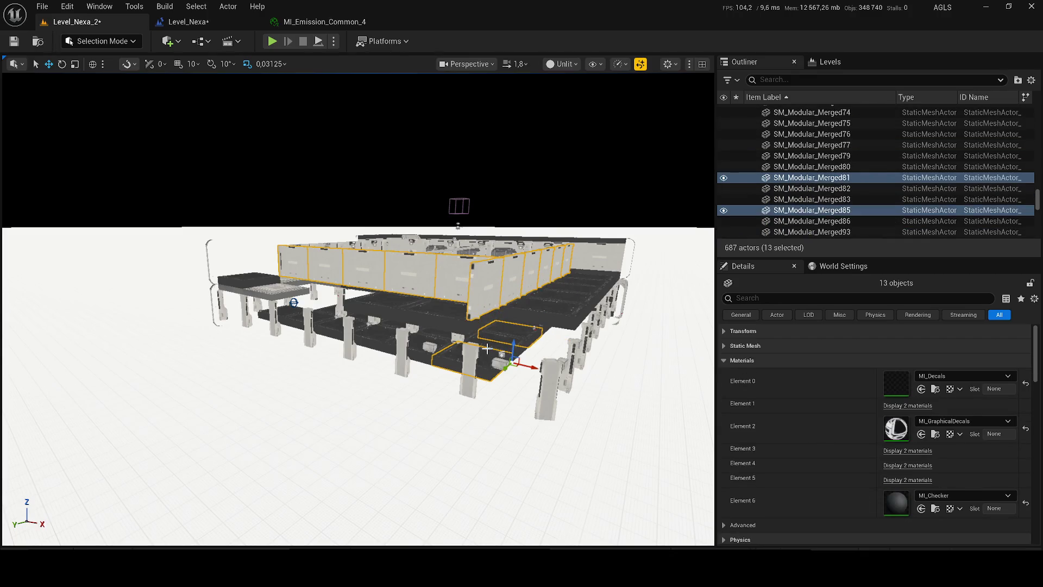
pyautogui.press('Delete')
pyautogui.scroll(10, 488, 349)
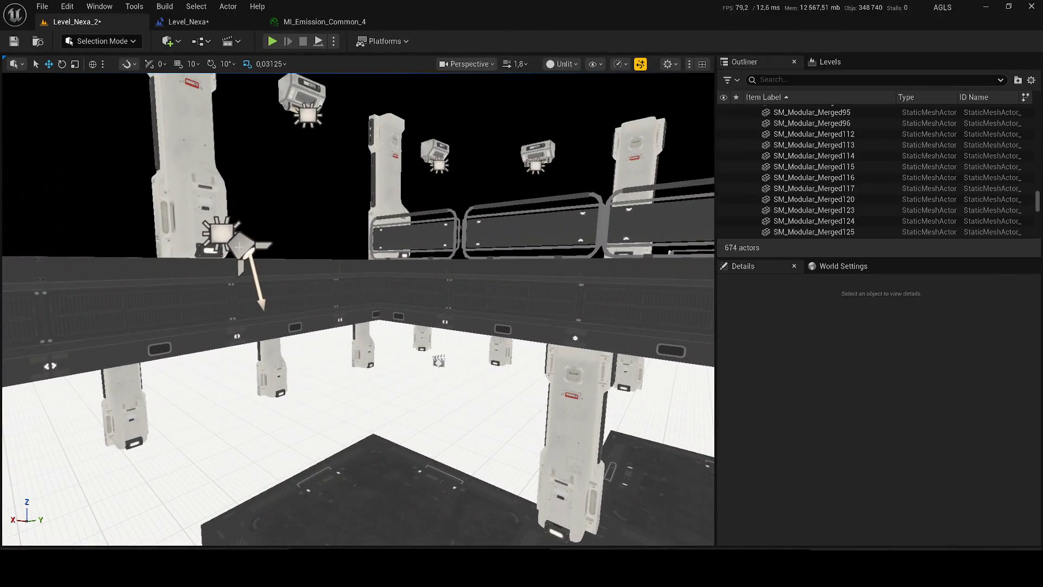
# Delete two spotlights and RectLight43, confirming each deletion.
pyautogui.click(239, 247)
pyautogui.press('Delete')
pyautogui.press('Return')
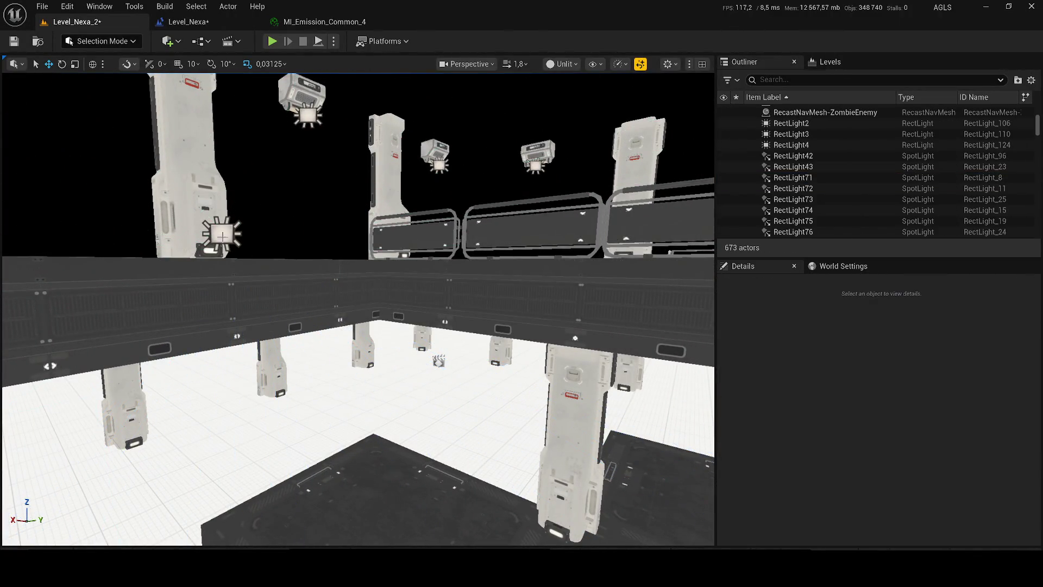
pyautogui.click(222, 236)
pyautogui.press('Delete')
pyautogui.click(633, 321)
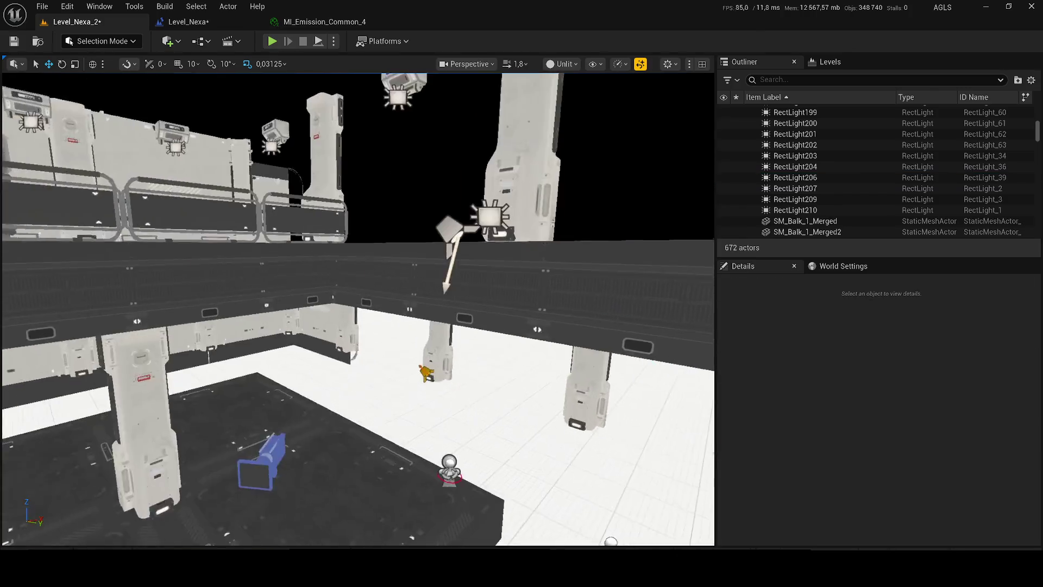
pyautogui.click(389, 156)
pyautogui.press('Delete')
pyautogui.press('Return')
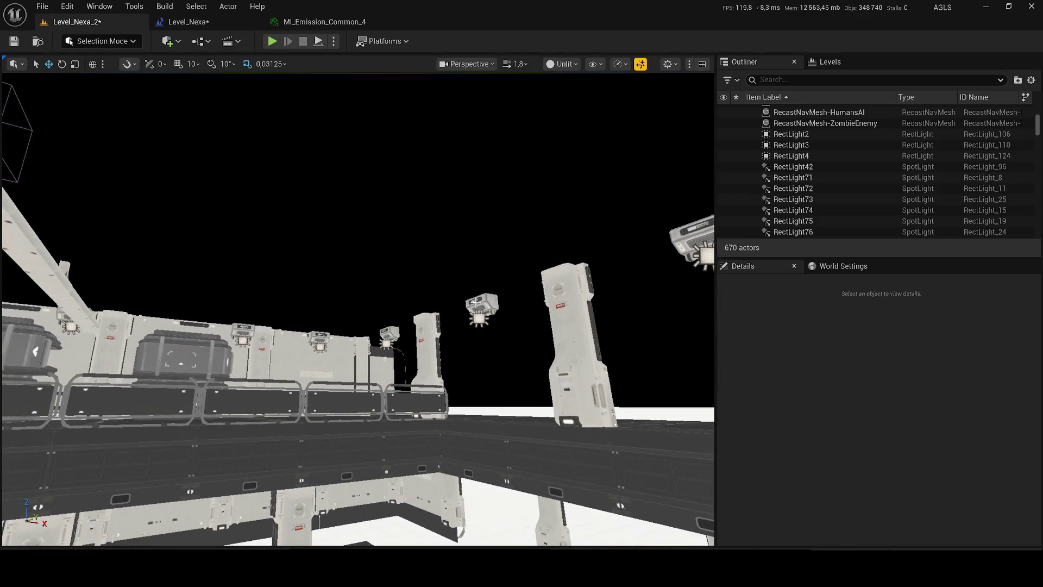
# Delete the row of fourteen ceiling lamp meshes.
pyautogui.click(481, 308)
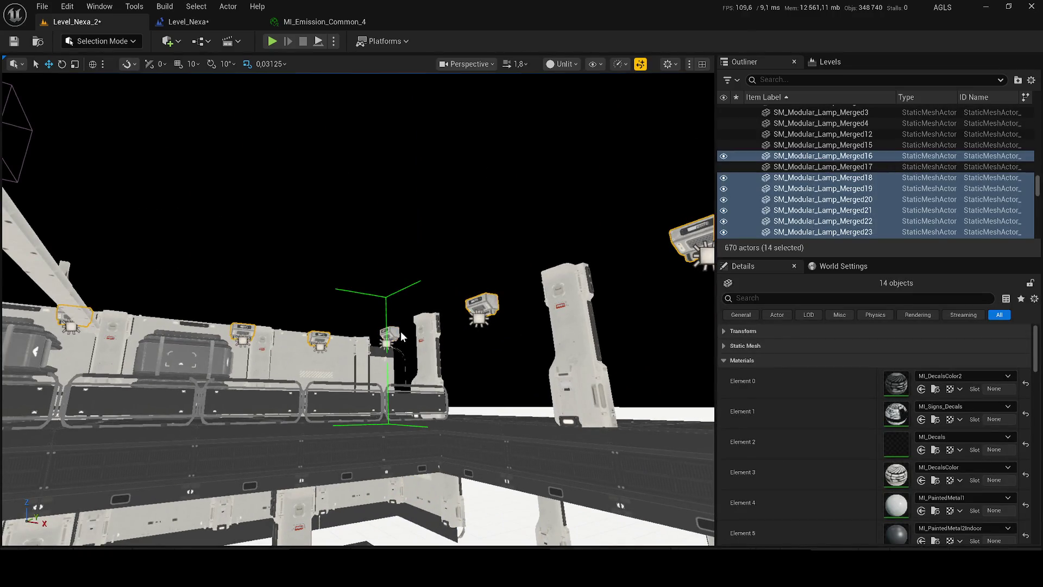
pyautogui.press('Delete')
pyautogui.click(624, 325)
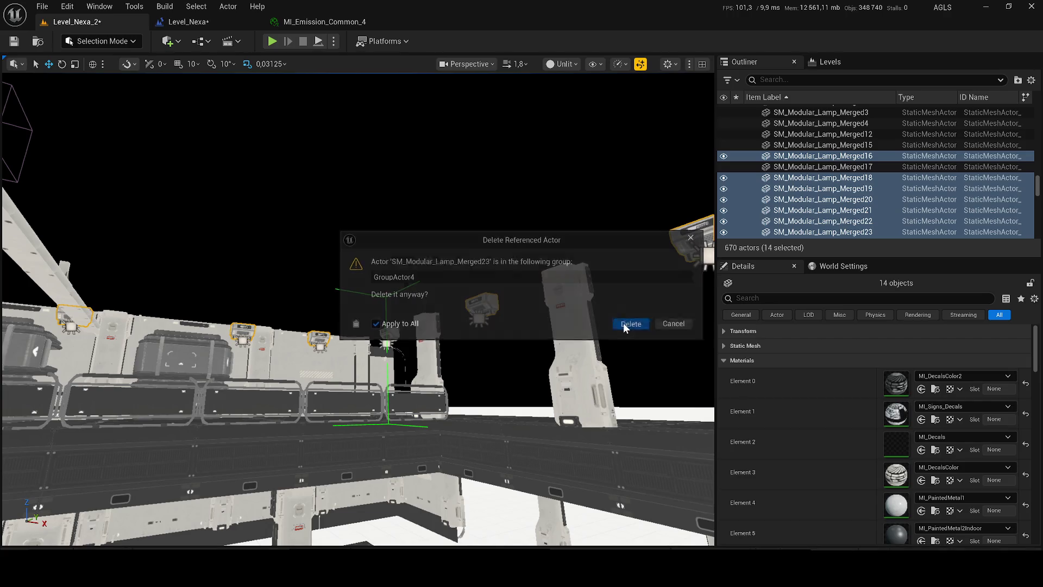
# Select RectLight199, RectLight198, RectLight206 and other rect lights, plus the lamp above the door.
pyautogui.click(386, 344)
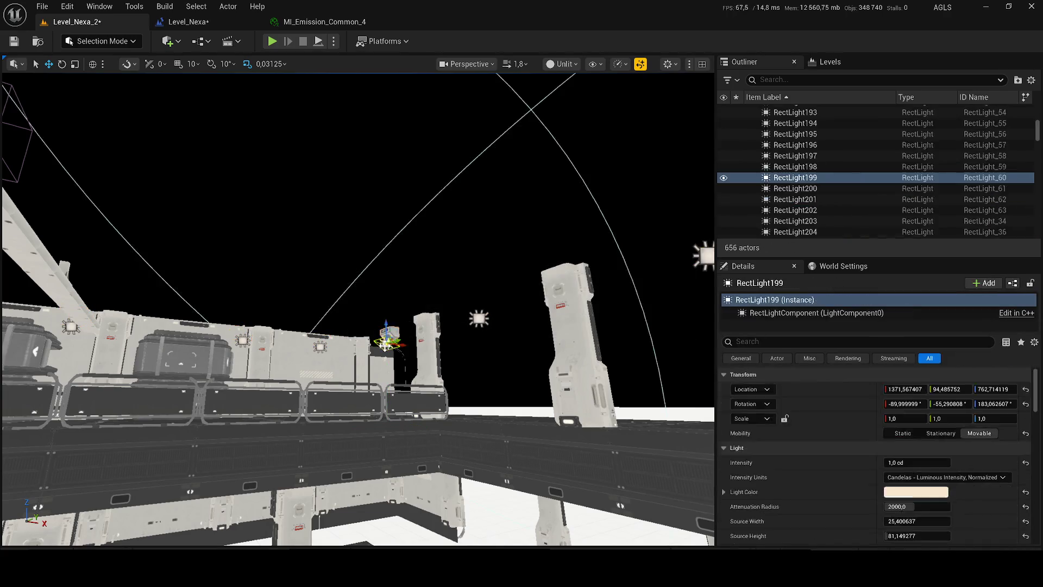
pyautogui.keyDown('ctrl'); pyautogui.click(480, 321); pyautogui.keyUp('ctrl')
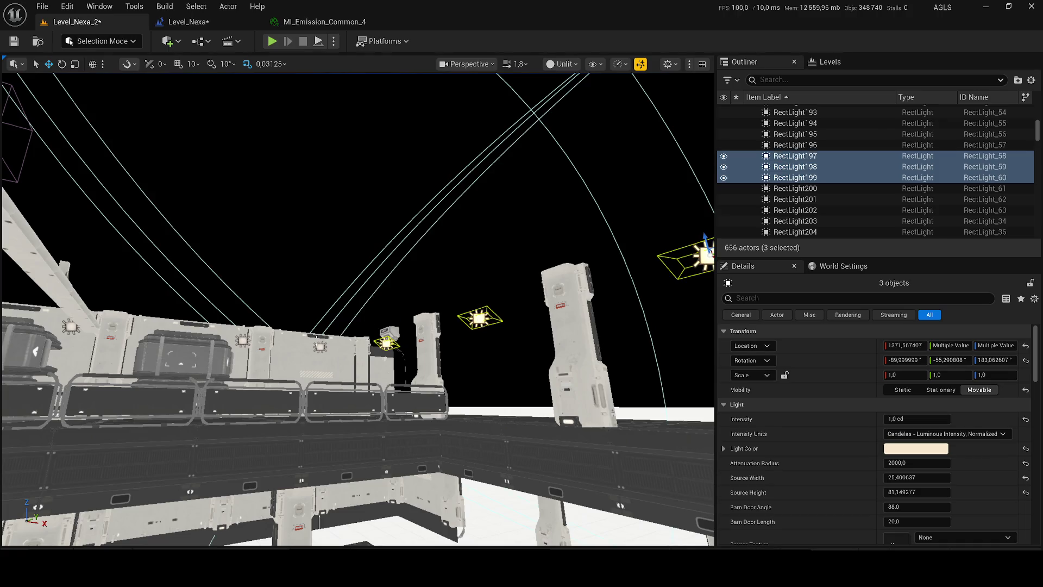
pyautogui.keyDown('ctrl'); pyautogui.click(243, 342); pyautogui.keyUp('ctrl')
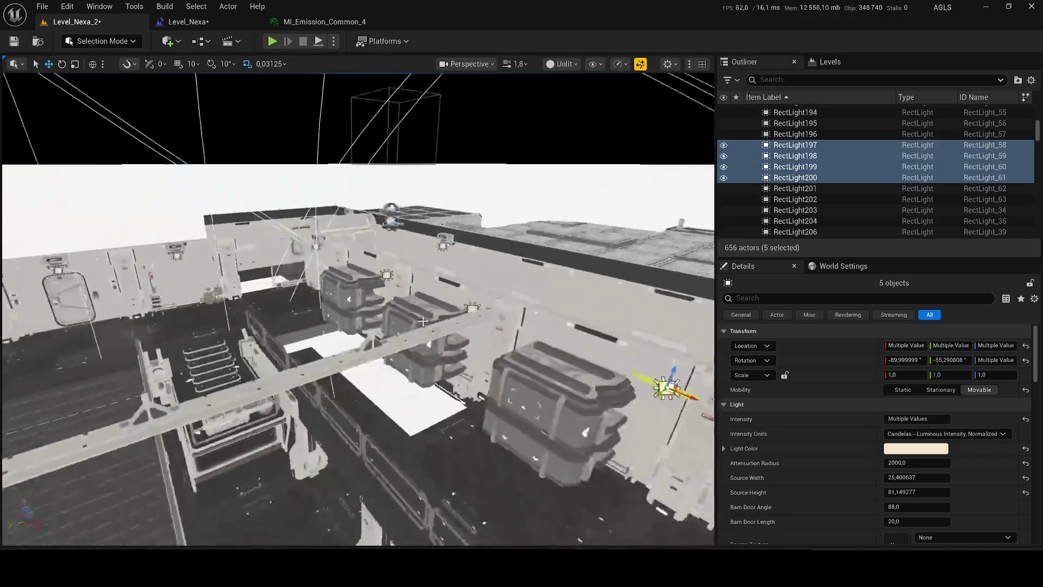
pyautogui.keyDown('ctrl'); pyautogui.click(442, 245); pyautogui.keyUp('ctrl')
pyautogui.keyDown('ctrl'); pyautogui.click(481, 293); pyautogui.keyUp('ctrl')
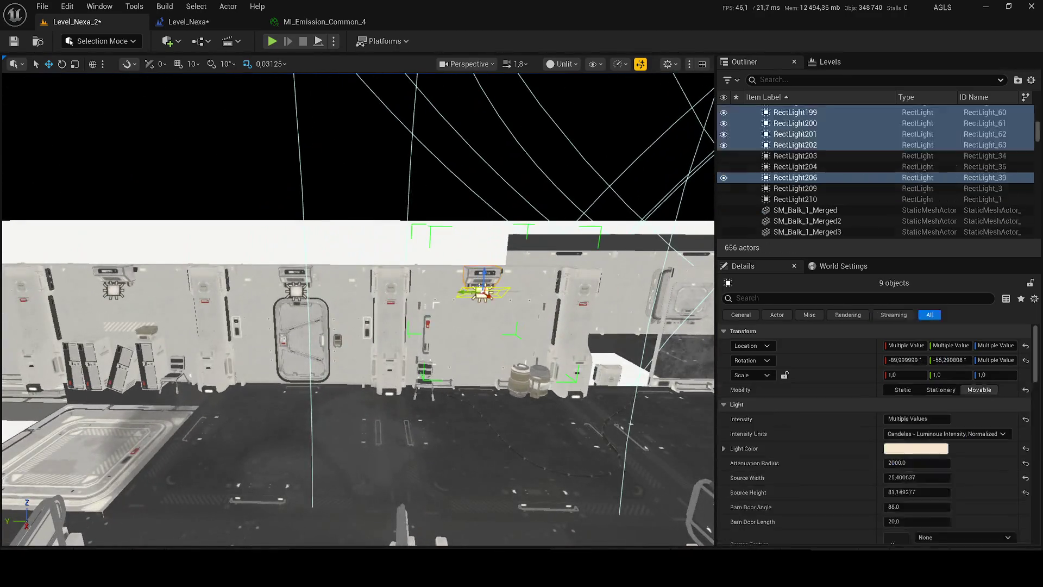
pyautogui.keyDown('ctrl'); pyautogui.click(296, 274); pyautogui.keyUp('ctrl')
pyautogui.keyDown('ctrl'); pyautogui.click(534, 301); pyautogui.keyUp('ctrl')
# Add the wall rect lights, including RectLight189 and RectLight193, then delete all selected and save.
pyautogui.keyDown('ctrl'); pyautogui.click(370, 282); pyautogui.keyUp('ctrl')
pyautogui.keyDown('ctrl'); pyautogui.click(271, 269); pyautogui.keyUp('ctrl')
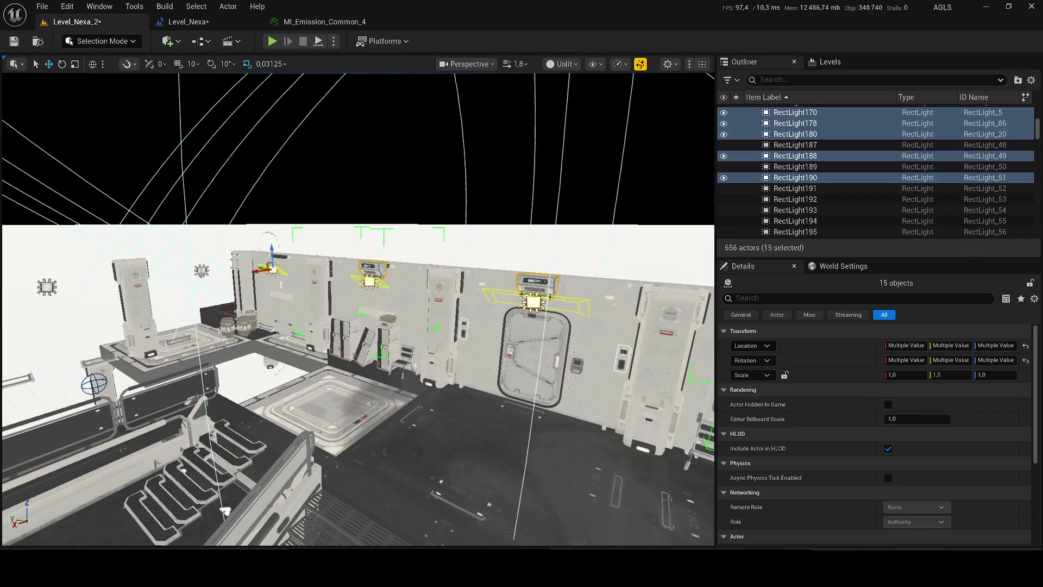
pyautogui.keyDown('ctrl'); pyautogui.click(202, 270); pyautogui.keyUp('ctrl')
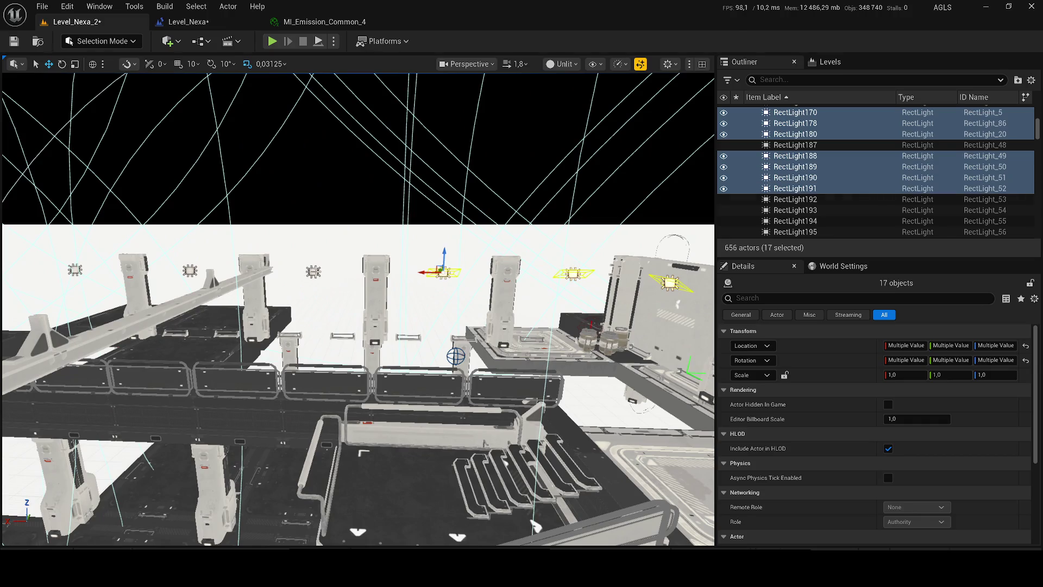
pyautogui.keyDown('ctrl'); pyautogui.click(313, 272); pyautogui.keyUp('ctrl')
pyautogui.hotkey('ctrl', 'z')
pyautogui.keyDown('ctrl'); pyautogui.click(313, 272); pyautogui.keyUp('ctrl')
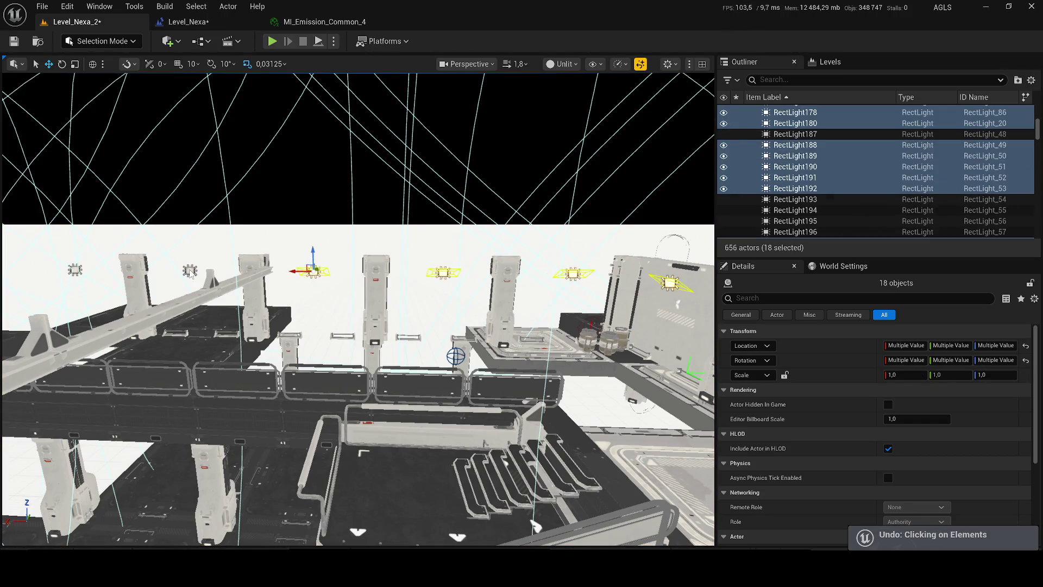
pyautogui.keyDown('ctrl'); pyautogui.click(189, 271); pyautogui.keyUp('ctrl')
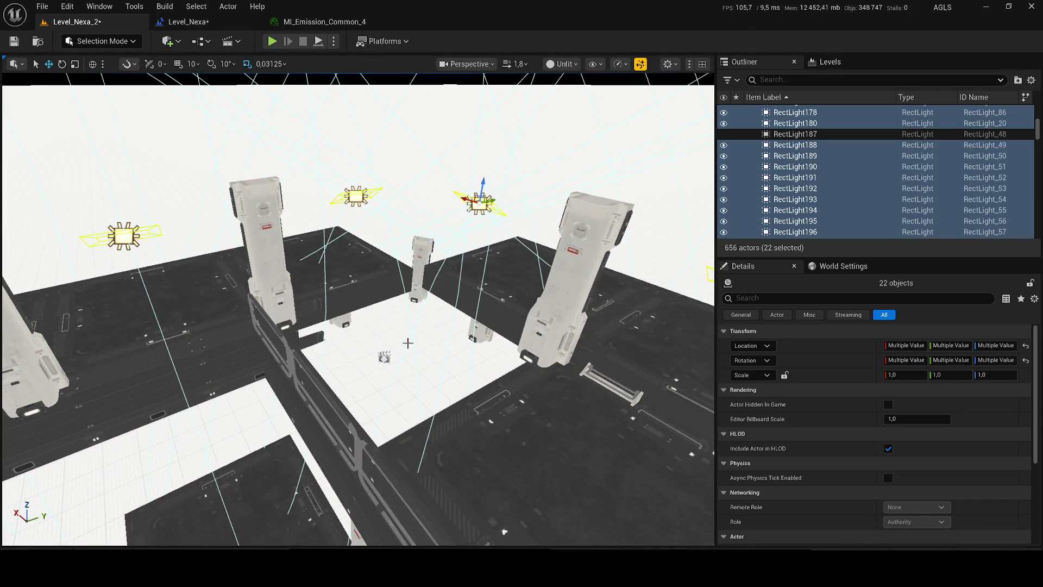
pyautogui.press('Delete')
pyautogui.click(620, 326)
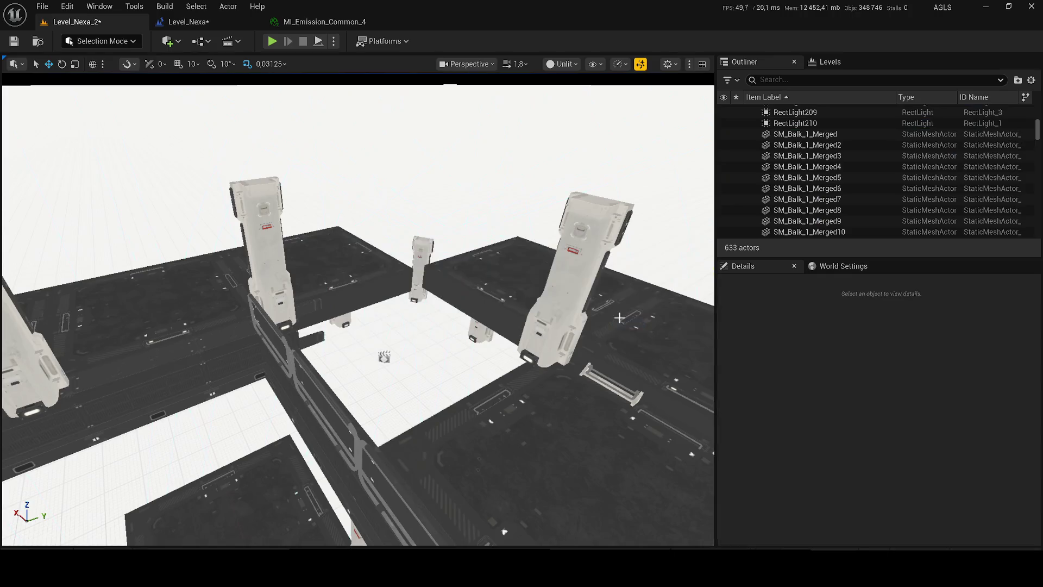
pyautogui.hotkey('ctrl', 's')
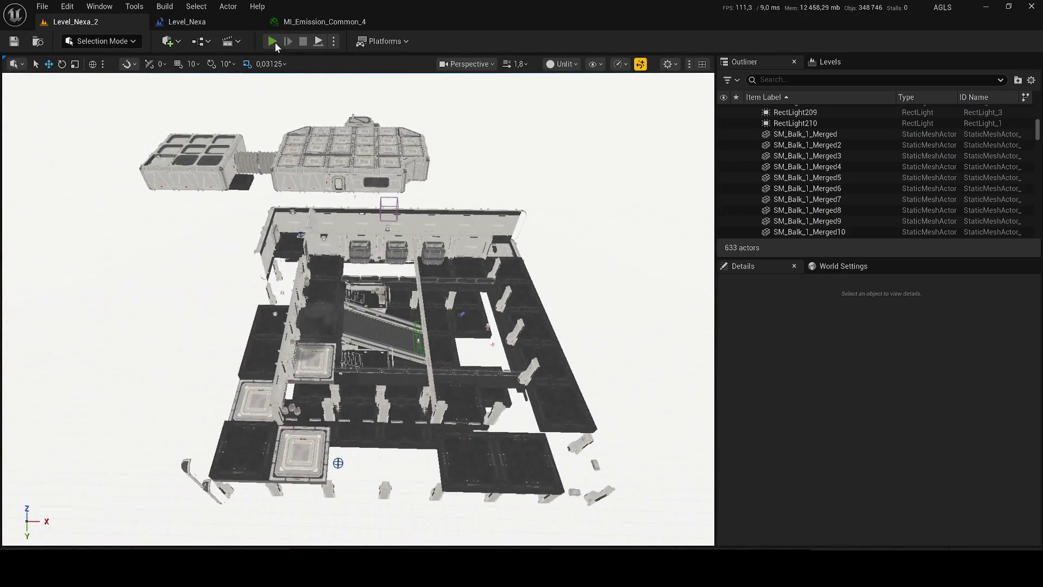
# Briefly play-test the level, then switch the viewport to Lit and pull the camera back.
pyautogui.hotkey('alt', 'p')
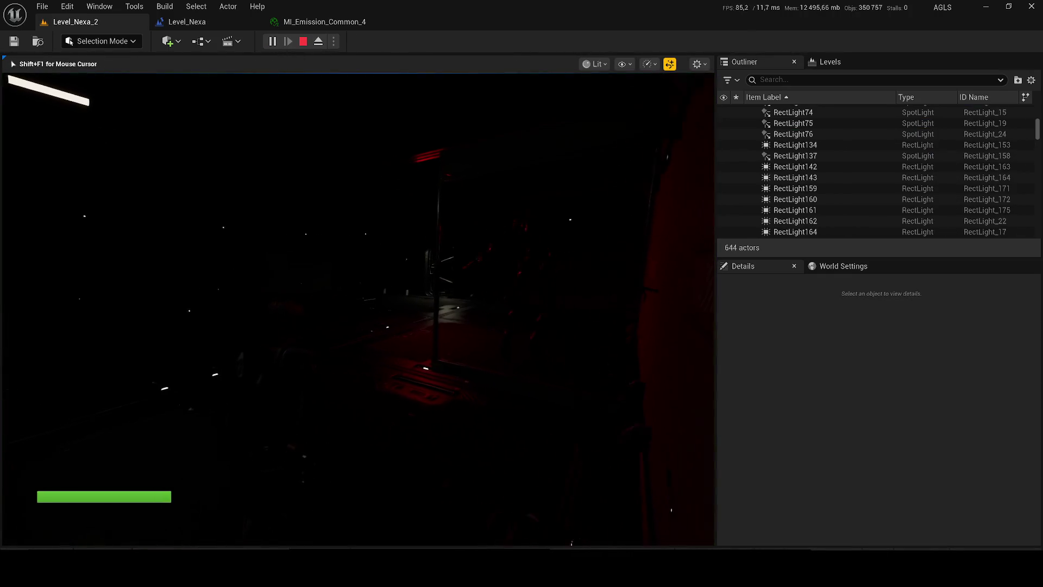
pyautogui.press('Escape')
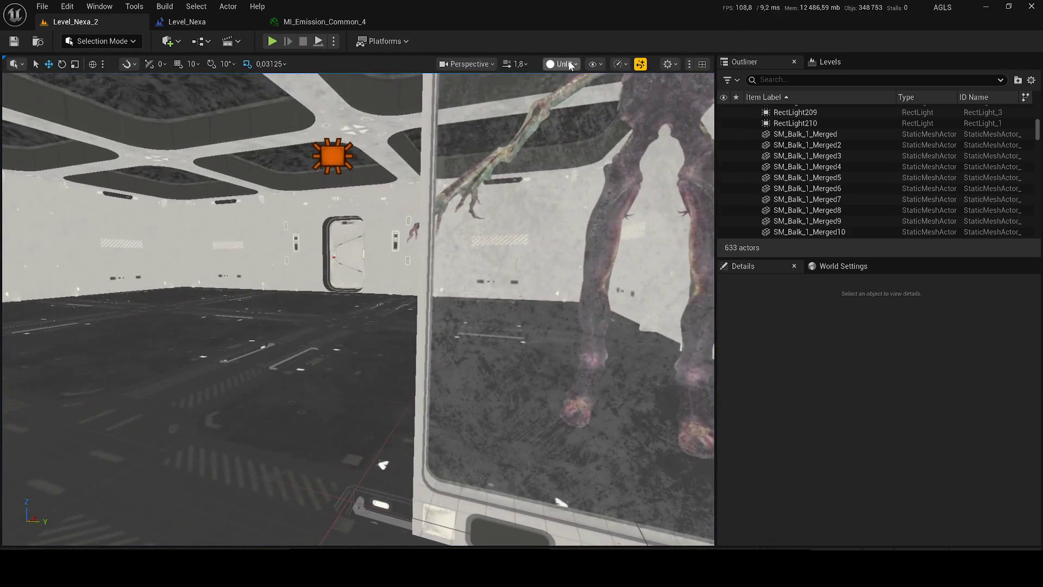
pyautogui.click(562, 64)
pyautogui.click(579, 110)
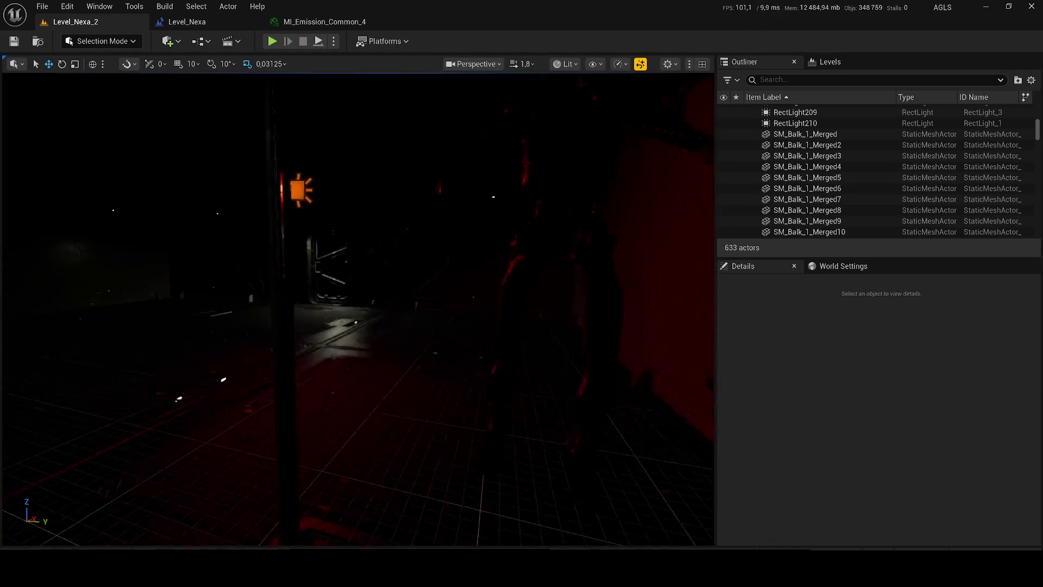
pyautogui.moveTo(487, 479); pyautogui.dragTo(487, 478)
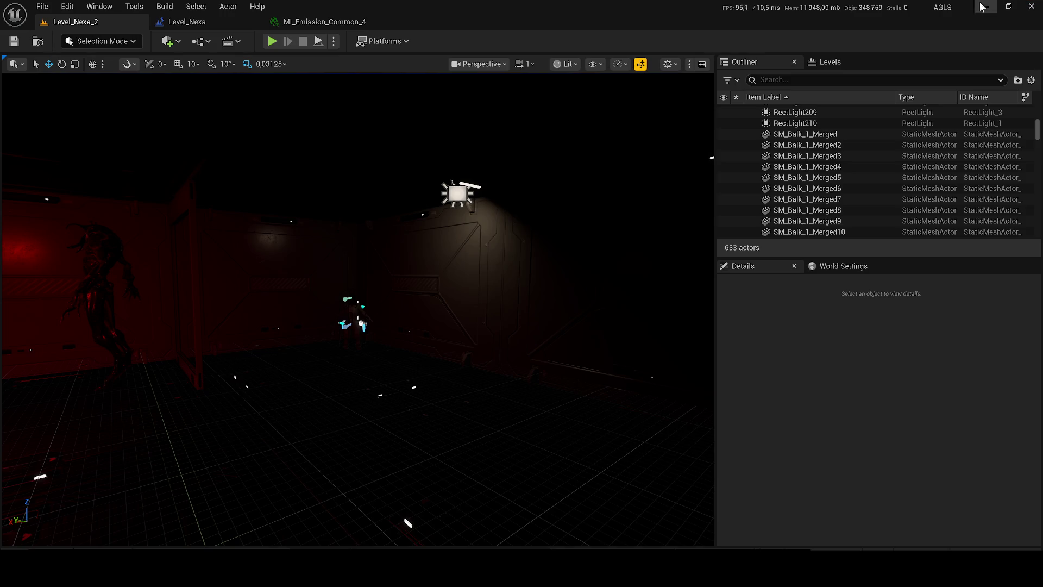
# Turn the camera toward the dark modules and switch the viewport to Unlit.
pyautogui.press('Down')
pyautogui.press('Left')
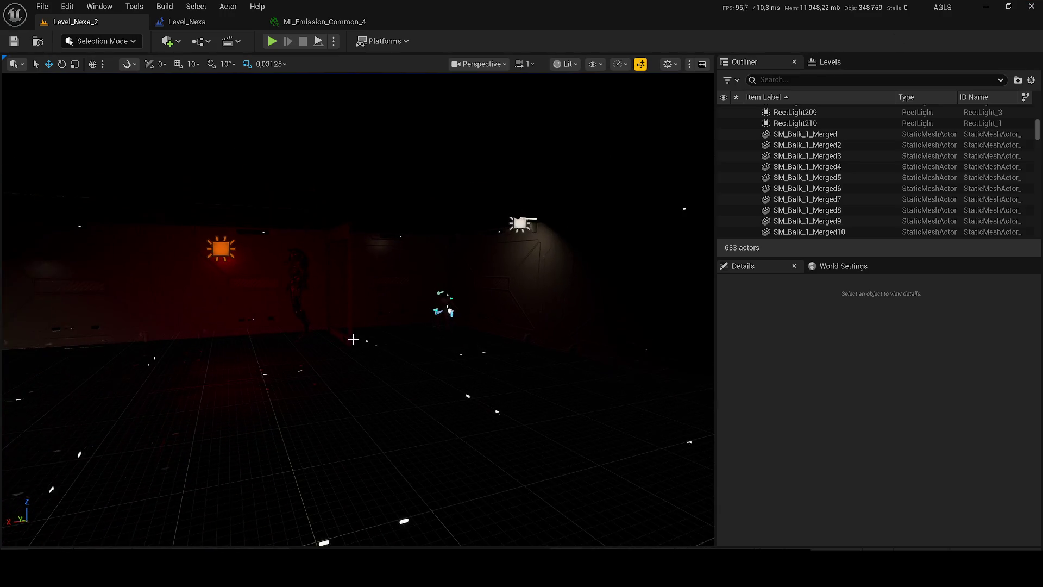
pyautogui.moveTo(408, 337); pyautogui.dragTo(408, 304)
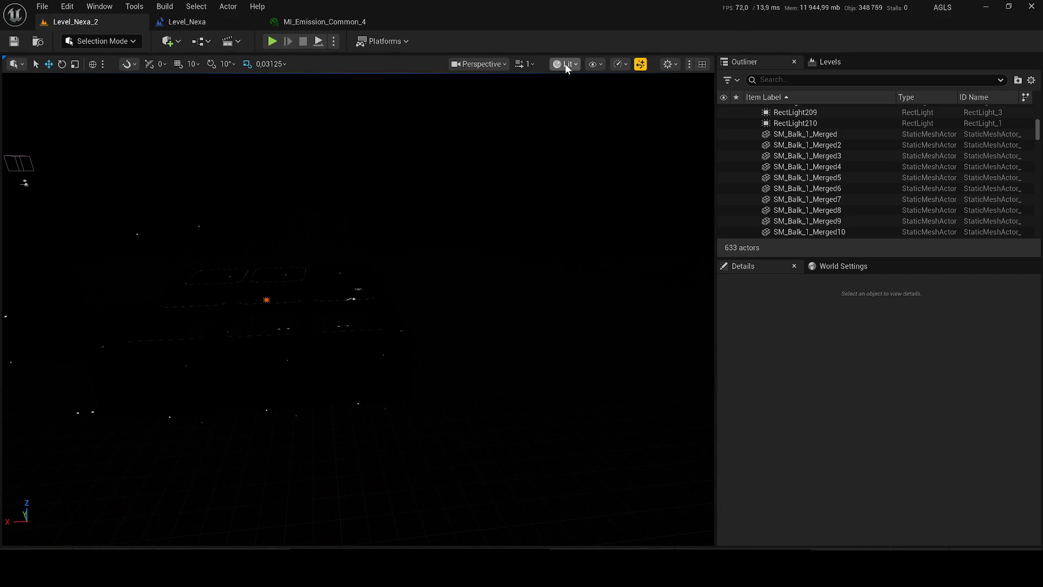
pyautogui.click(567, 64)
pyautogui.click(584, 117)
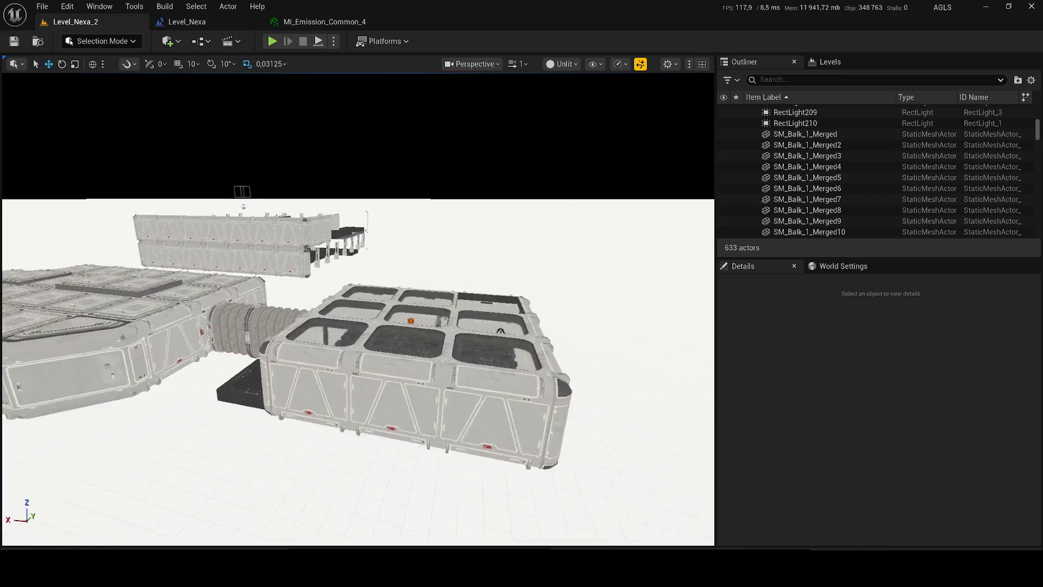
# Delete the stairs piece from the level.
pyautogui.scroll(1, 359, 310)
pyautogui.press('e')
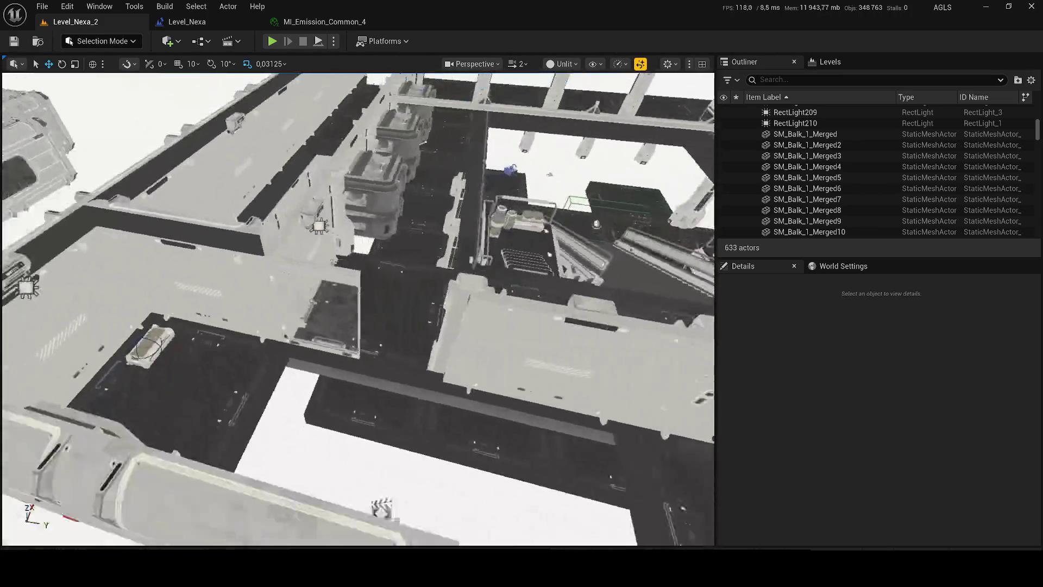
pyautogui.scroll(-3, 442, 296)
pyautogui.click(478, 299)
pyautogui.scroll(-3, 413, 304)
pyautogui.press('Delete')
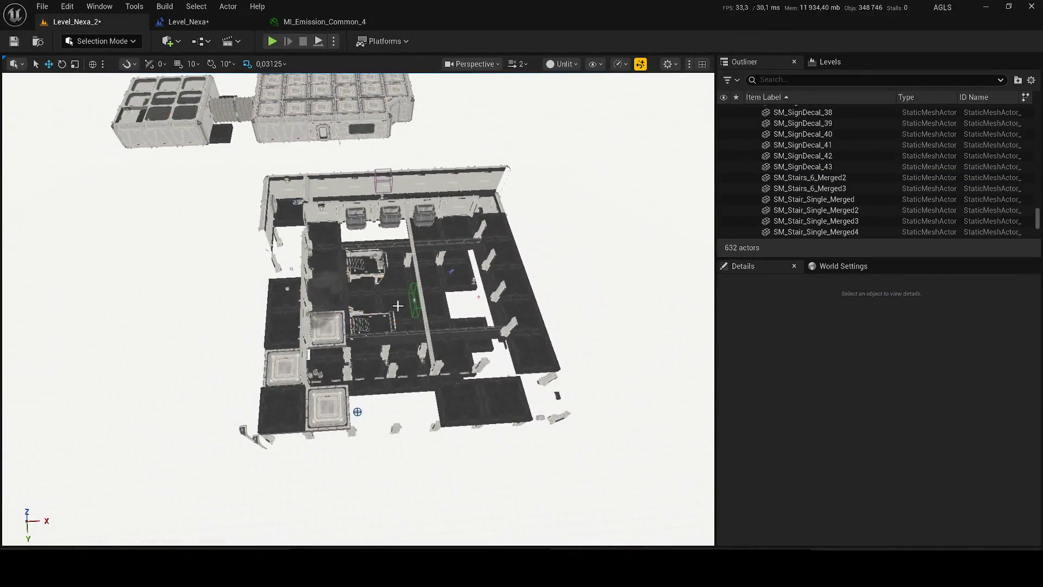
# Delete the eight modules from the middle of the layout through Merged86.
pyautogui.click(398, 306)
pyautogui.scroll(-2, 827, 200)
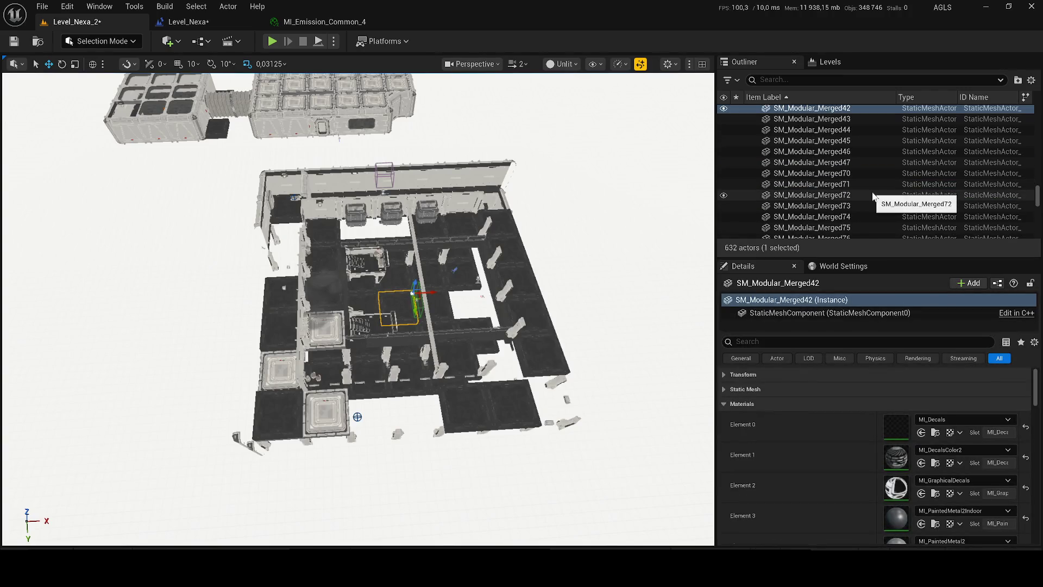
pyautogui.keyDown('shift'); pyautogui.click(873, 195); pyautogui.keyUp('shift')
pyautogui.press('f')
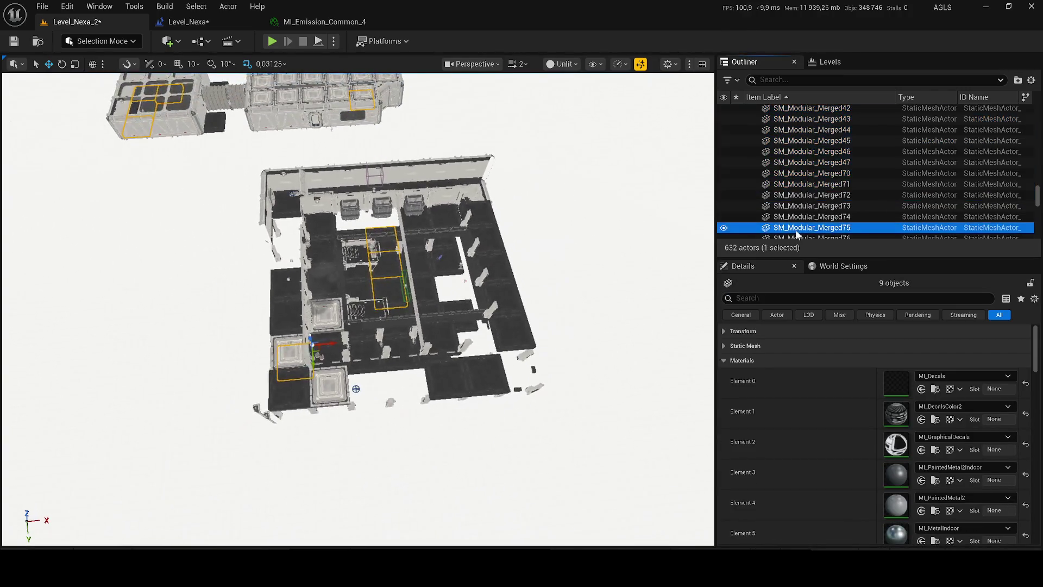
pyautogui.scroll(-3, 797, 234)
pyautogui.keyDown('shift'); pyautogui.click(832, 196); pyautogui.keyUp('shift')
pyautogui.press('f')
pyautogui.press('Delete')
# Delete the next group of eleven modules through Merged113.
pyautogui.click(914, 178)
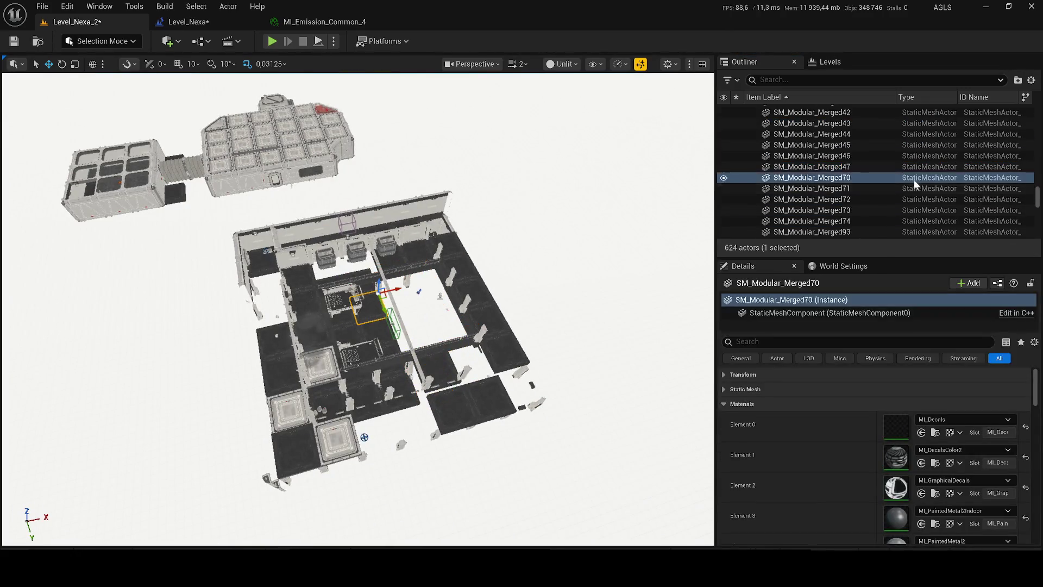
pyautogui.scroll(1, 907, 185)
pyautogui.keyDown('shift'); pyautogui.click(892, 188); pyautogui.keyUp('shift')
pyautogui.press('Delete')
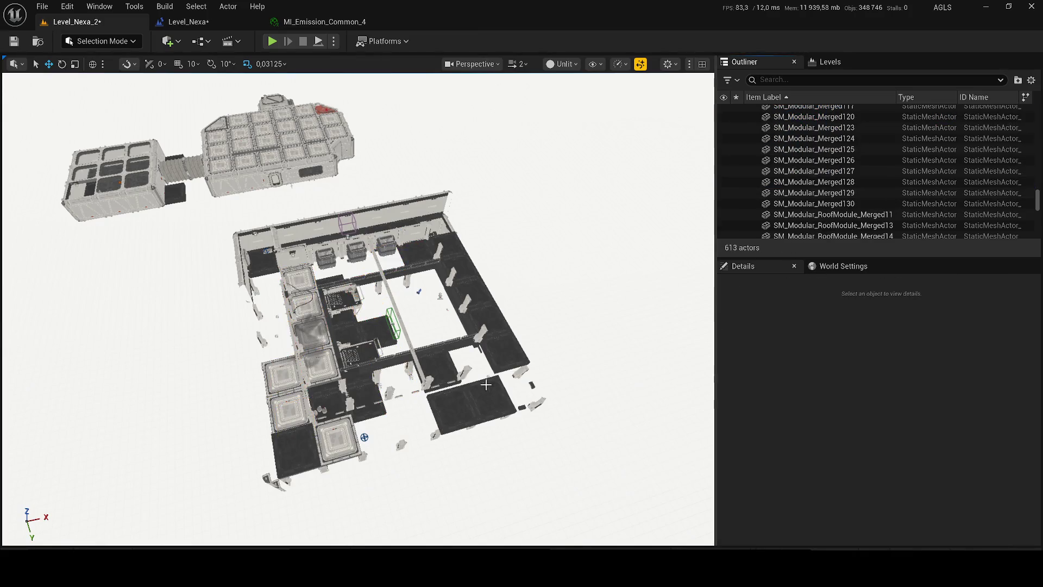
# Select the roof range through RoofModule_Merged64, then the range through Wall_1_Merged24.
pyautogui.scroll(-3, 870, 163)
pyautogui.click(870, 158)
pyautogui.scroll(-2, 880, 174)
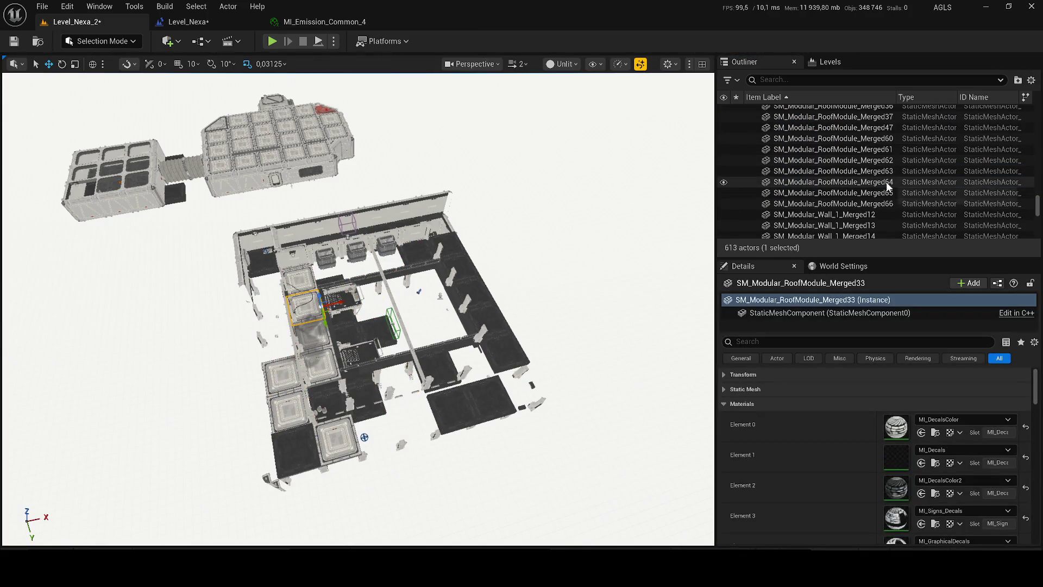
pyautogui.keyDown('shift'); pyautogui.click(889, 186); pyautogui.keyUp('shift')
pyautogui.click(889, 186)
pyautogui.scroll(-4, 858, 196)
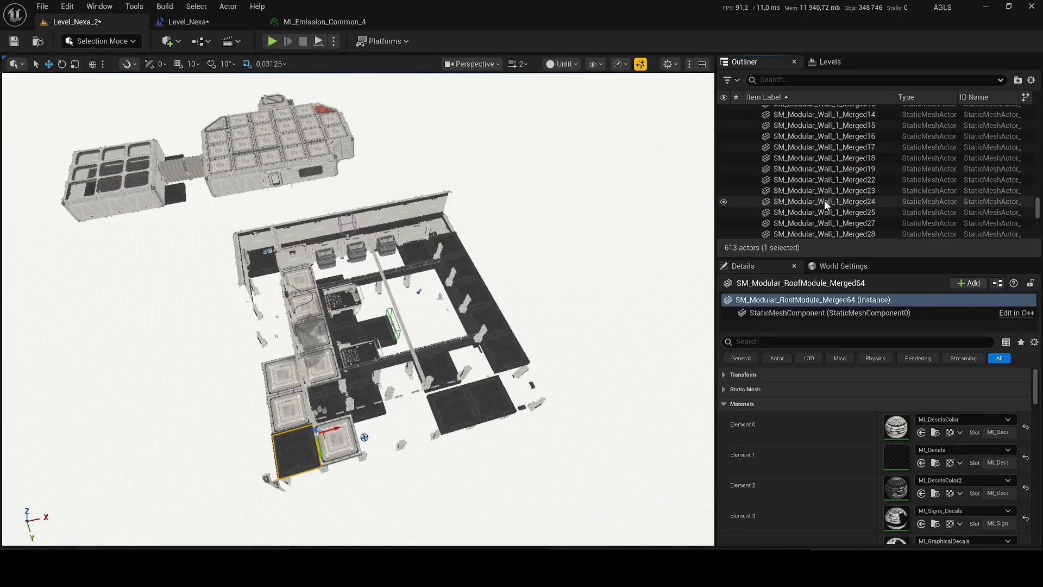
pyautogui.keyDown('shift'); pyautogui.click(825, 201); pyautogui.keyUp('shift')
# Check Merged34 and Wall_1_Merged41, then select RoofModule_Merged33 through RoofModule_Merged36.
pyautogui.click(821, 200)
pyautogui.scroll(-4, 821, 200)
pyautogui.keyDown('shift'); pyautogui.click(820, 198); pyautogui.keyUp('shift')
pyautogui.click(821, 196)
pyautogui.scroll(-3, 818, 198)
pyautogui.click(818, 200)
pyautogui.scroll(-4, 818, 200)
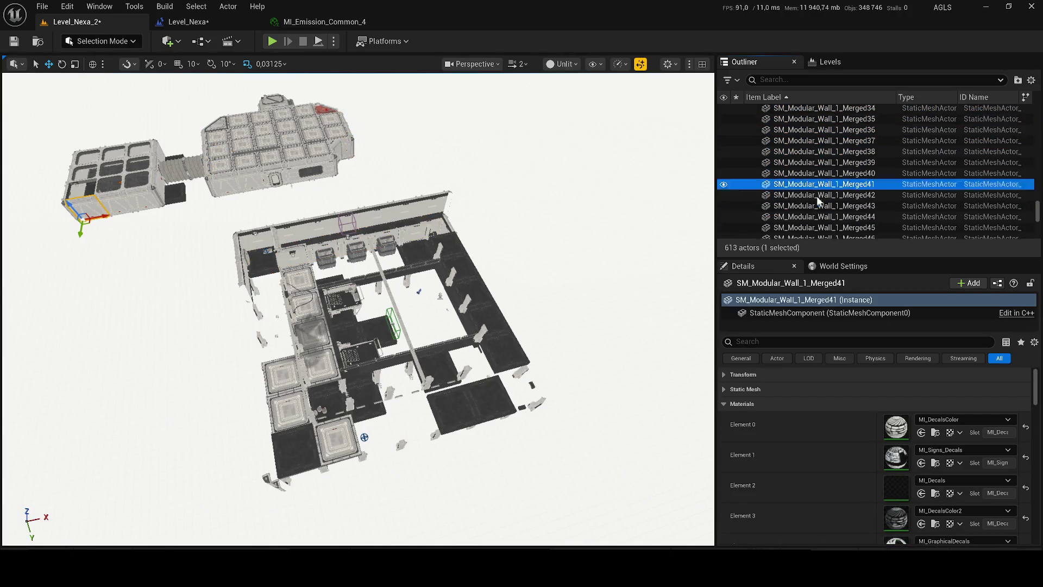
pyautogui.scroll(10, 818, 198)
pyautogui.click(818, 177)
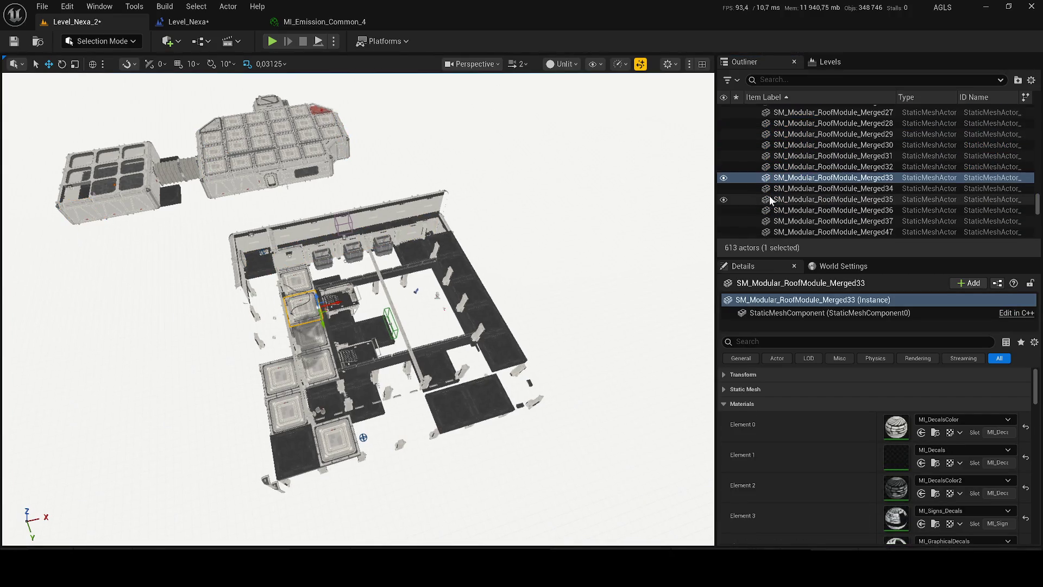
pyautogui.keyDown('shift'); pyautogui.click(817, 210); pyautogui.keyUp('shift')
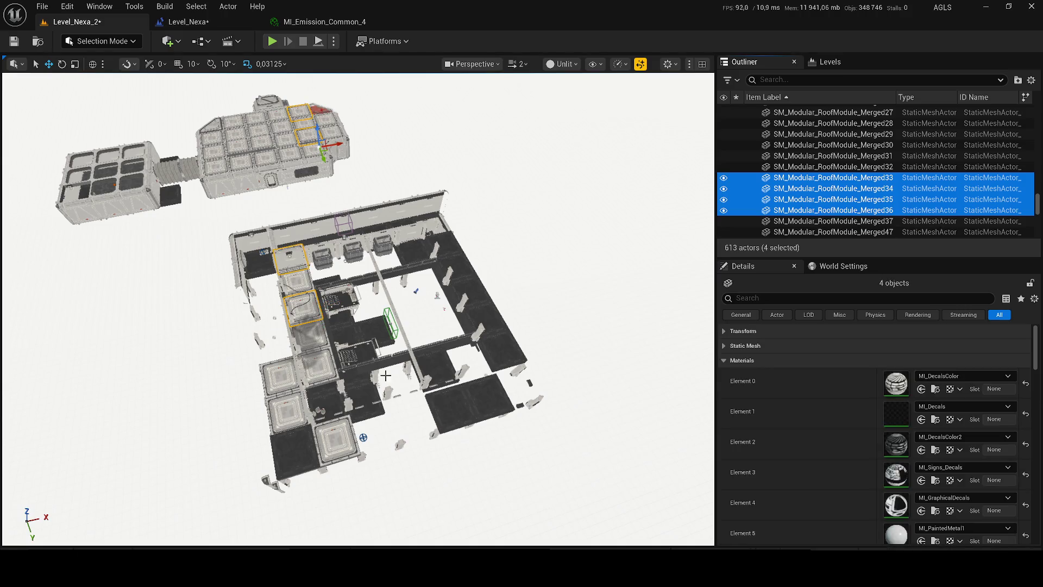
# Delete the eight courtyard floor tiles and save the level.
pyautogui.click(461, 280)
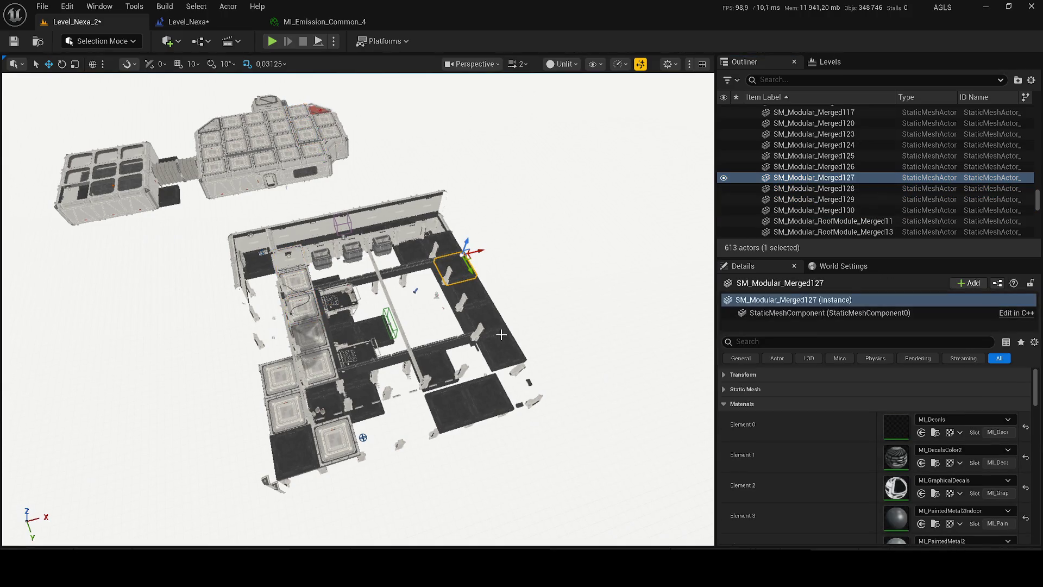
pyautogui.keyDown('ctrl'); pyautogui.click(501, 335); pyautogui.keyUp('ctrl')
pyautogui.keyDown('ctrl'); pyautogui.click(489, 394); pyautogui.keyUp('ctrl')
pyautogui.keyDown('ctrl'); pyautogui.click(451, 408); pyautogui.keyUp('ctrl')
pyautogui.keyDown('ctrl'); pyautogui.click(318, 364); pyautogui.keyUp('ctrl')
pyautogui.keyDown('ctrl'); pyautogui.click(311, 333); pyautogui.keyUp('ctrl')
pyautogui.keyDown('ctrl'); pyautogui.click(304, 306); pyautogui.keyUp('ctrl')
pyautogui.keyDown('ctrl'); pyautogui.click(297, 283); pyautogui.keyUp('ctrl')
pyautogui.press('Delete')
pyautogui.hotkey('ctrl', 's')
# Playtest the level briefly, then browse the viewport show and scalability menus.
pyautogui.click(270, 42)
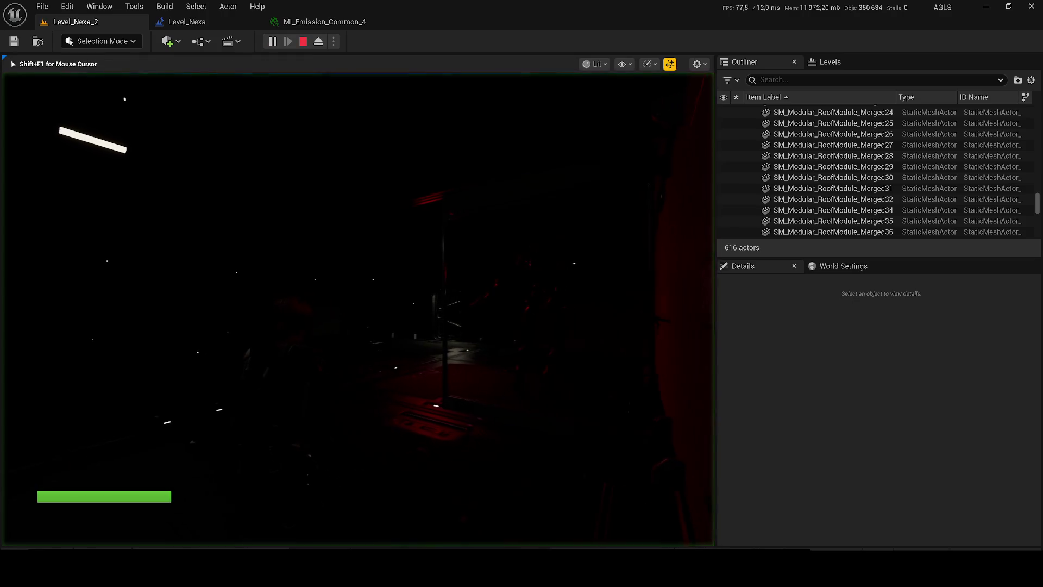
pyautogui.press('w')
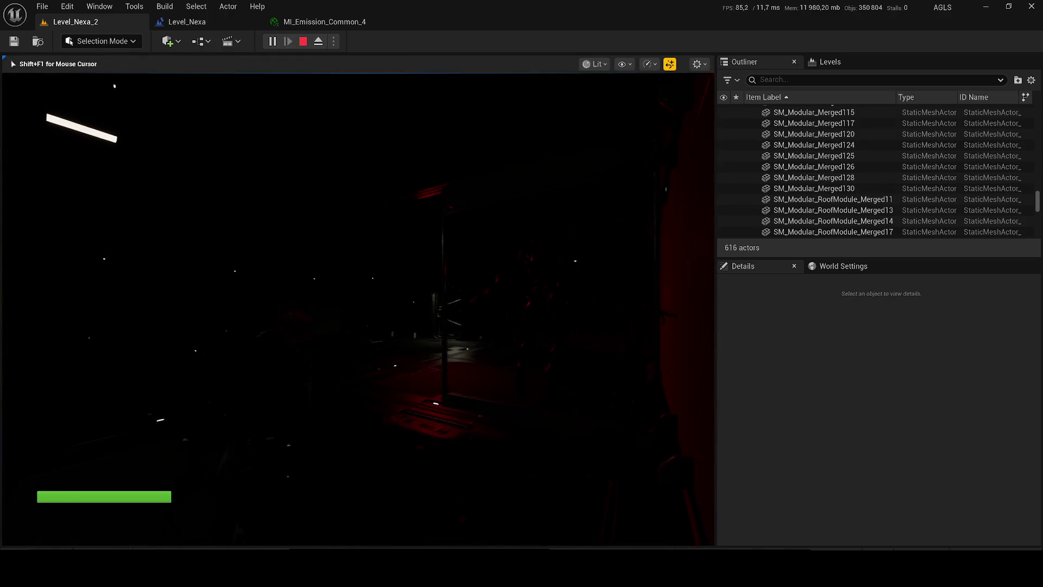
pyautogui.press('Escape')
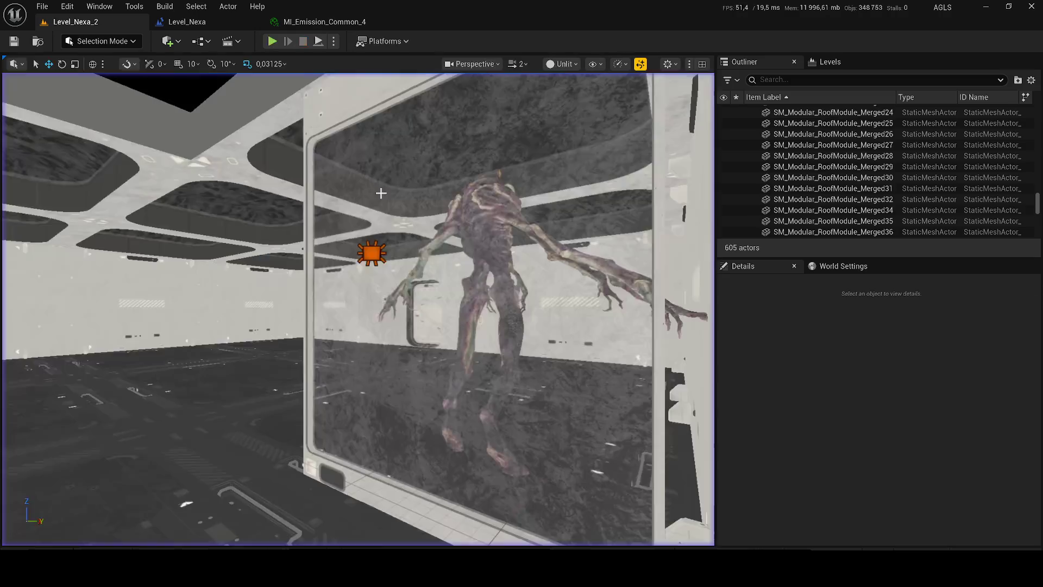
pyautogui.click(593, 65)
pyautogui.click(620, 64)
pyautogui.moveTo(679, 128)
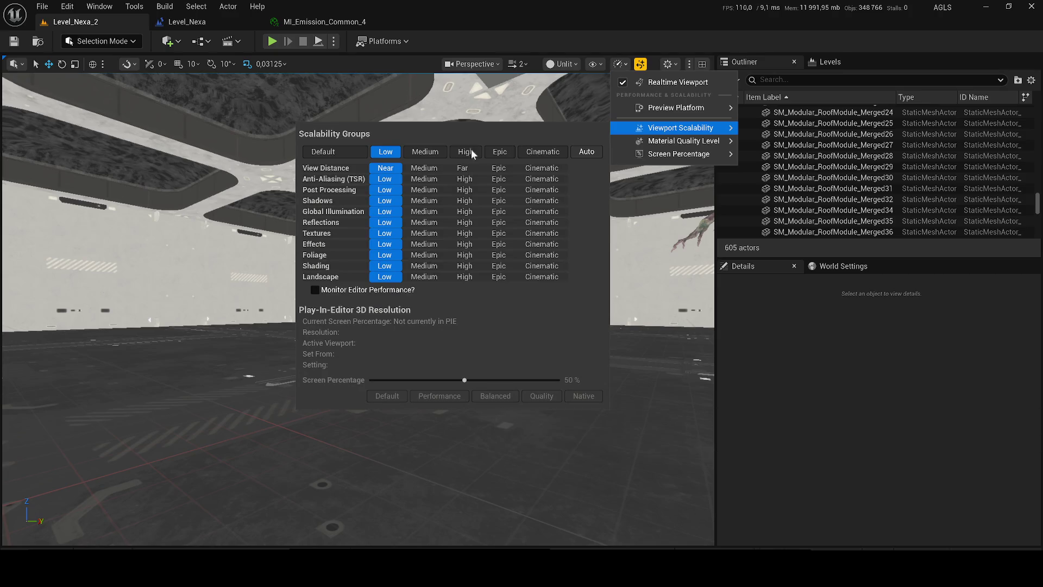
pyautogui.click(556, 81)
# Return the viewport to Lit and select the ceiling window Merged6.
pyautogui.click(562, 63)
pyautogui.click(571, 108)
pyautogui.press('w')
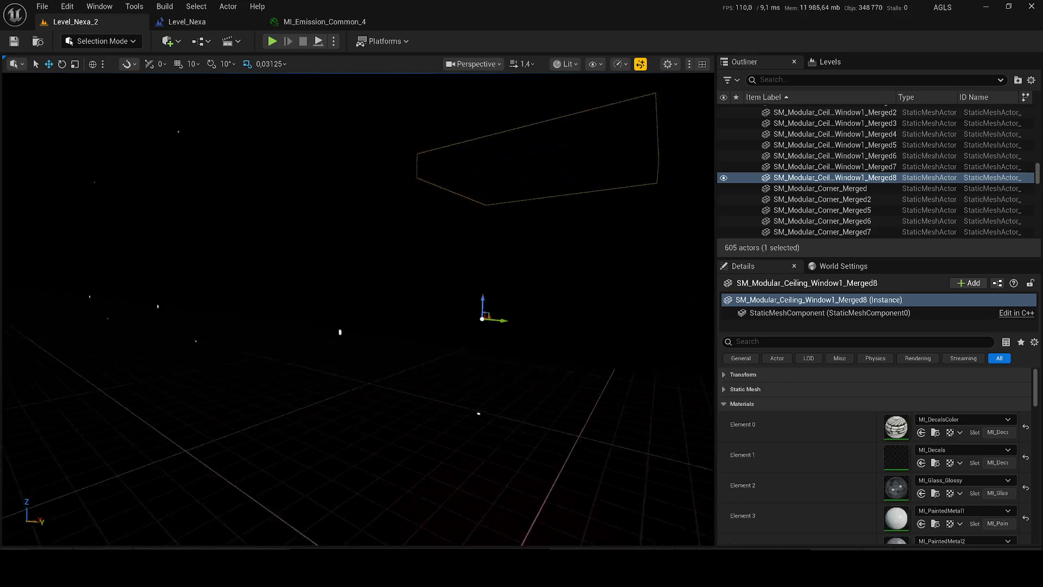
pyautogui.scroll(-2, 574, 313)
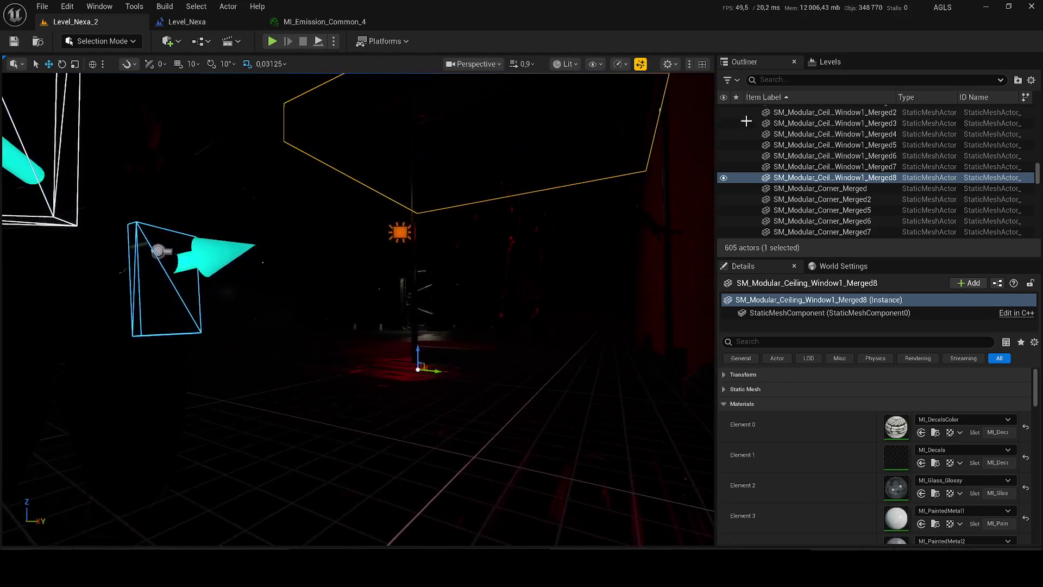
pyautogui.click(536, 87)
# Set Reflections to Medium and Post Processing to Cinematic, then start a playtest.
pyautogui.click(568, 64)
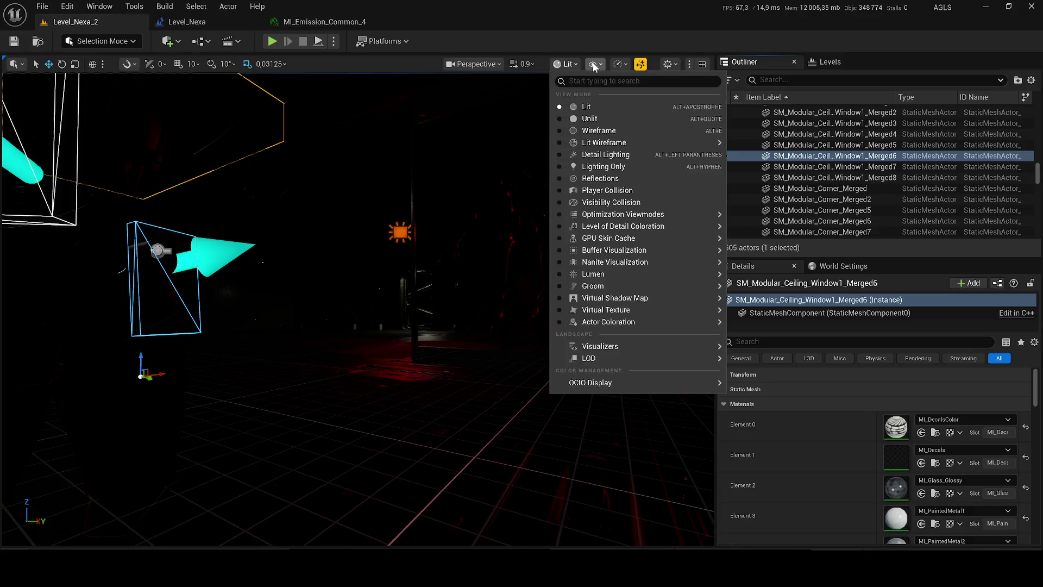
pyautogui.click(619, 64)
pyautogui.moveTo(680, 127)
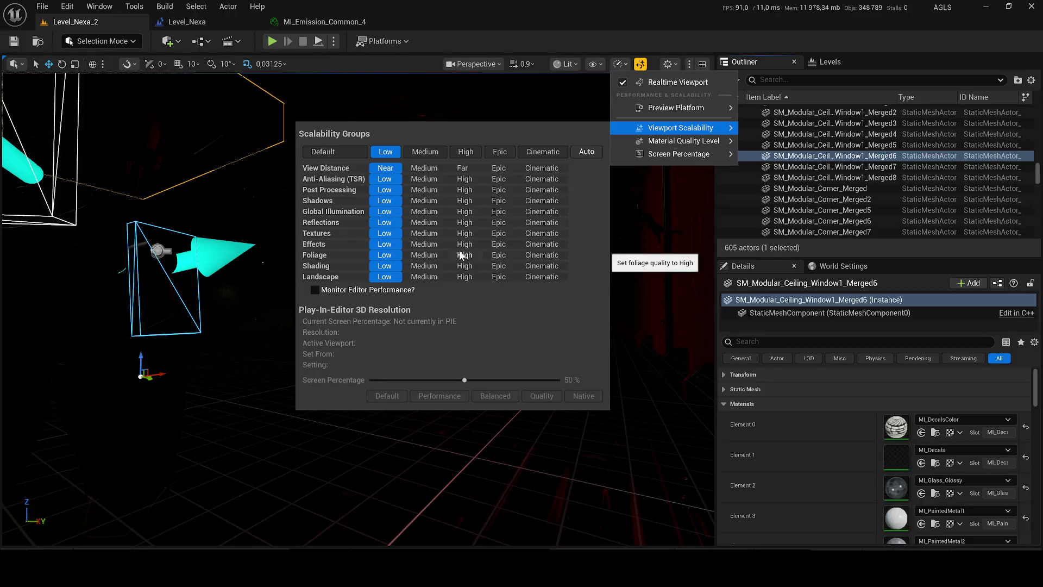
pyautogui.click(425, 223)
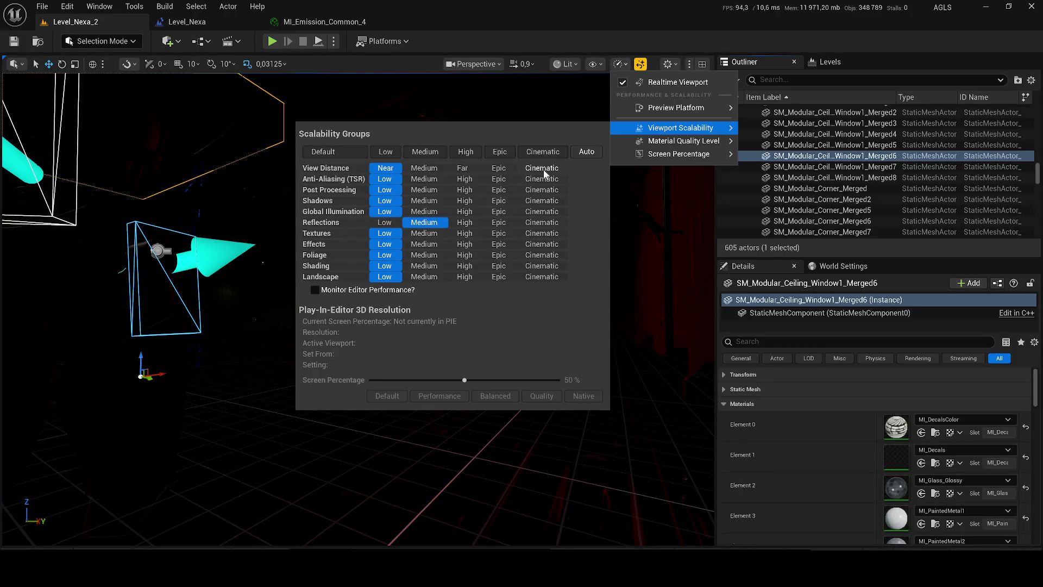
pyautogui.click(550, 192)
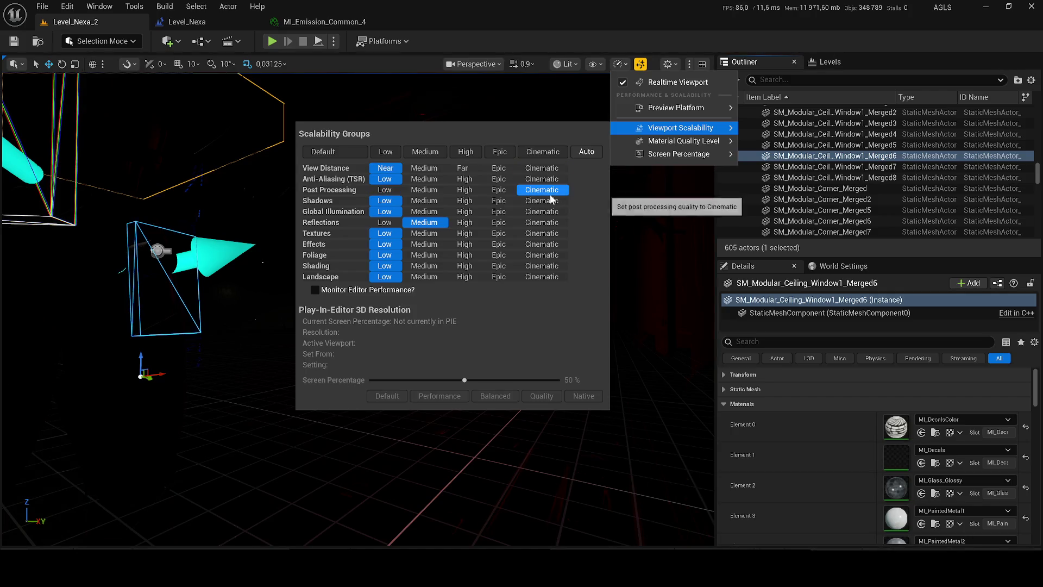
pyautogui.click(274, 41)
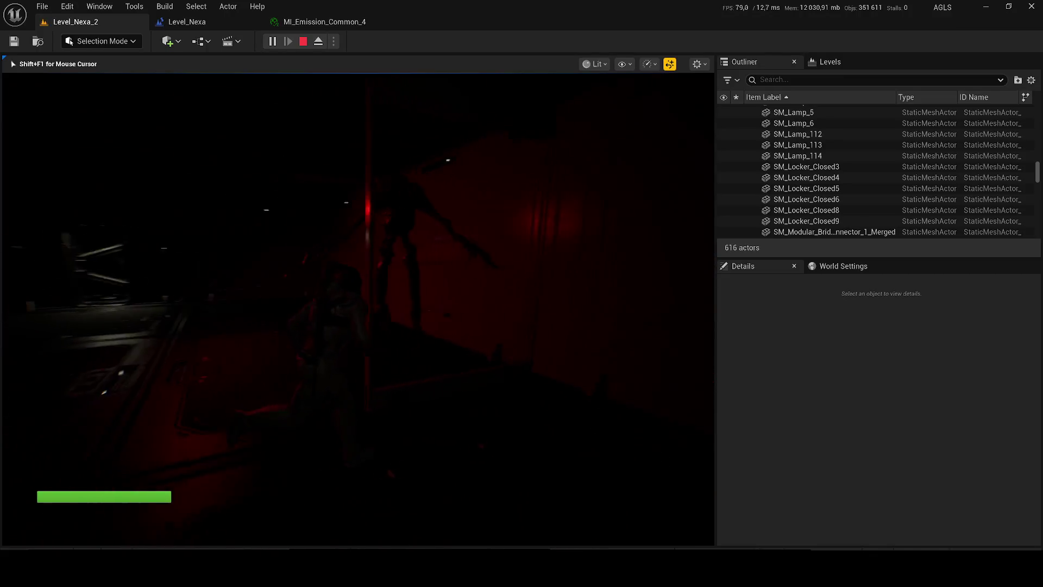
# Duplicate the indoor window wall and place the copy left of the original.
pyautogui.press('Escape')
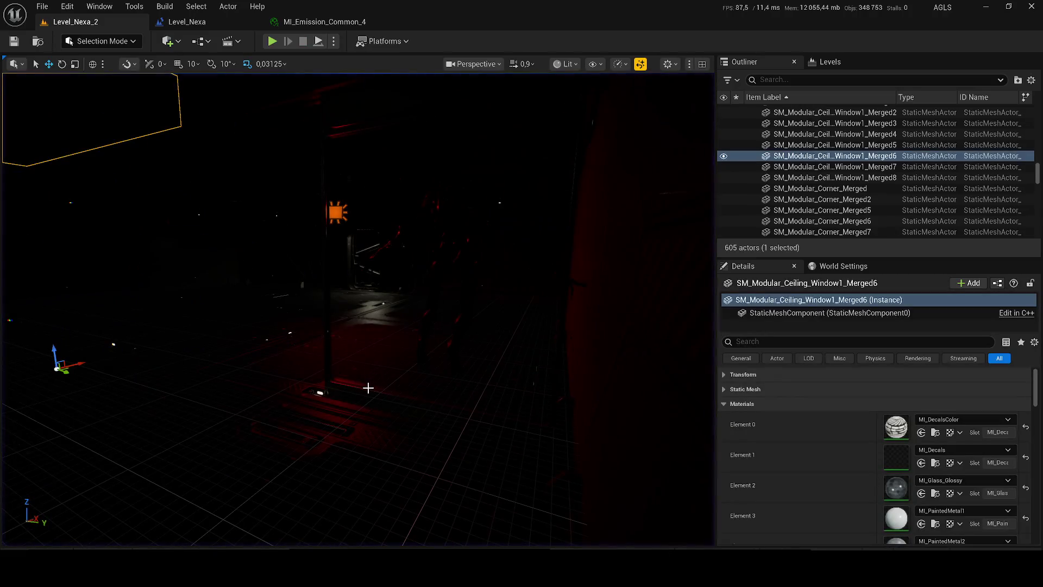
pyautogui.click(365, 390)
pyautogui.hotkey('ctrl', 'd')
pyautogui.moveTo(427, 422); pyautogui.dragTo(252, 367)
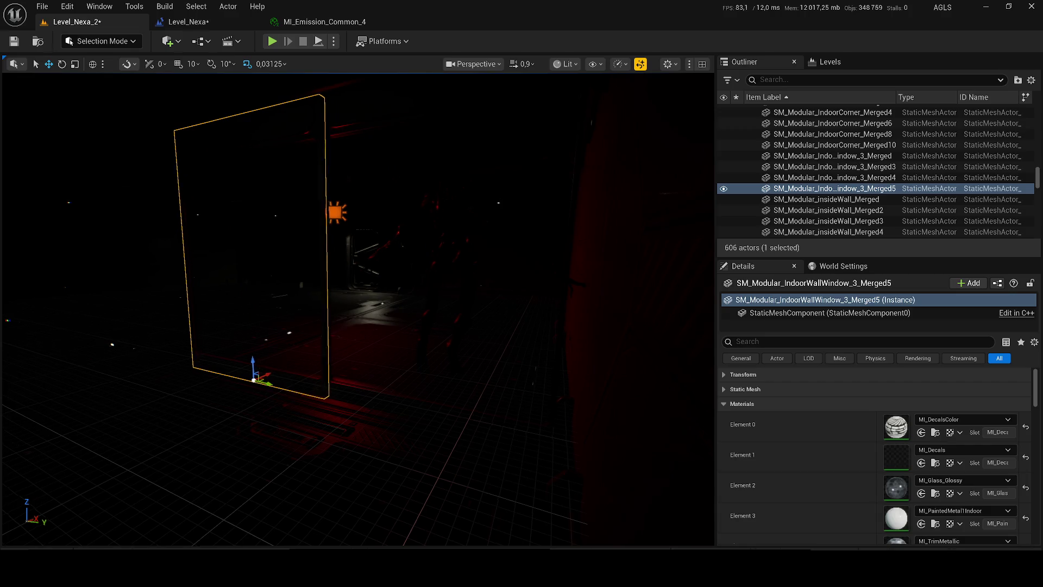
pyautogui.press('f')
# Playtest, then place a copy of RectLight210 on the right wall.
pyautogui.hotkey('alt', 'p')
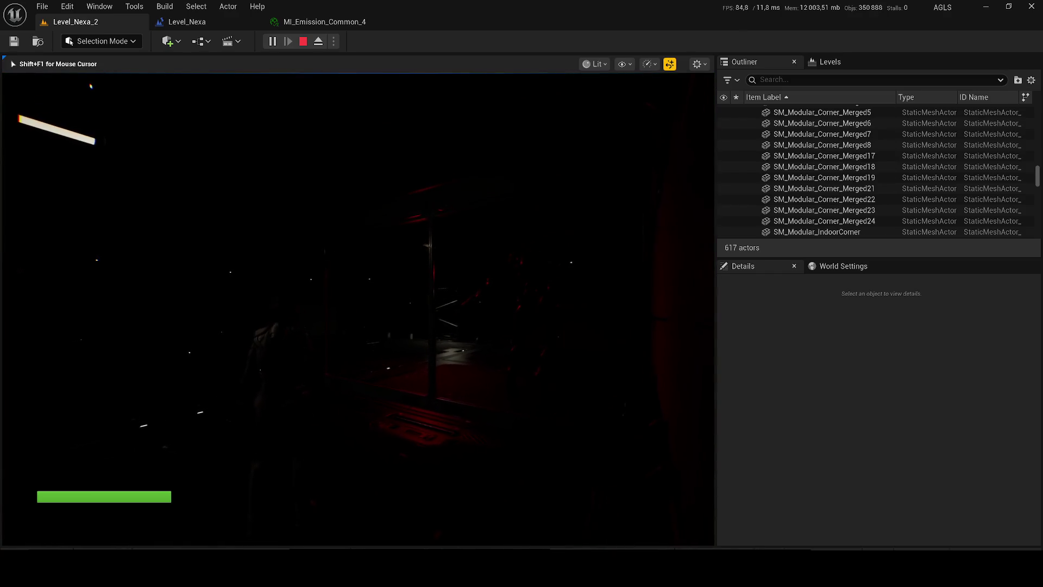
pyautogui.press('Escape')
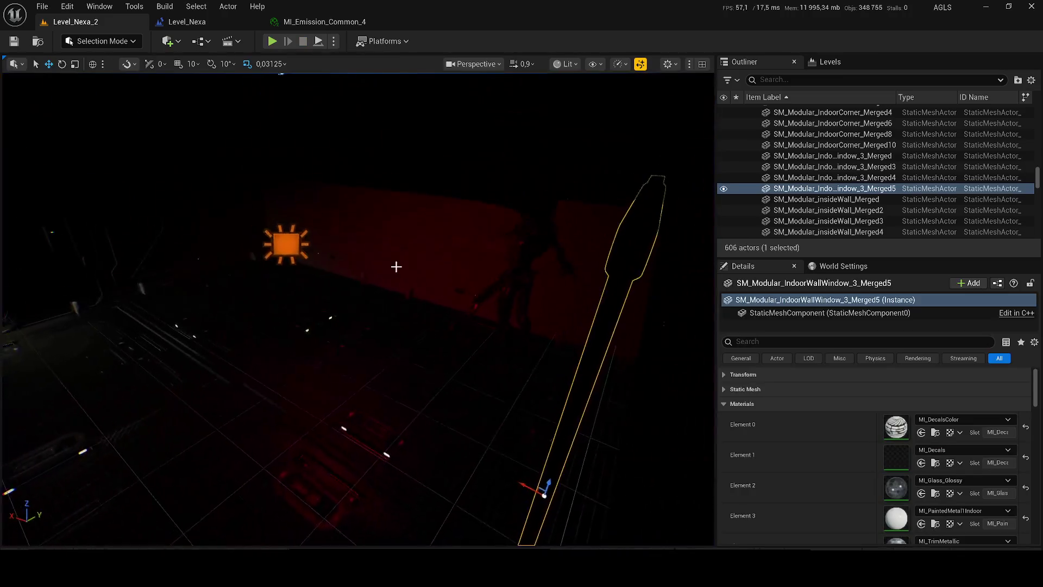
pyautogui.click(278, 251)
pyautogui.moveTo(303, 252)
pyautogui.mouseDown()
pyautogui.moveTo(538, 203)
pyautogui.moveTo(580, 221)
pyautogui.mouseUp()
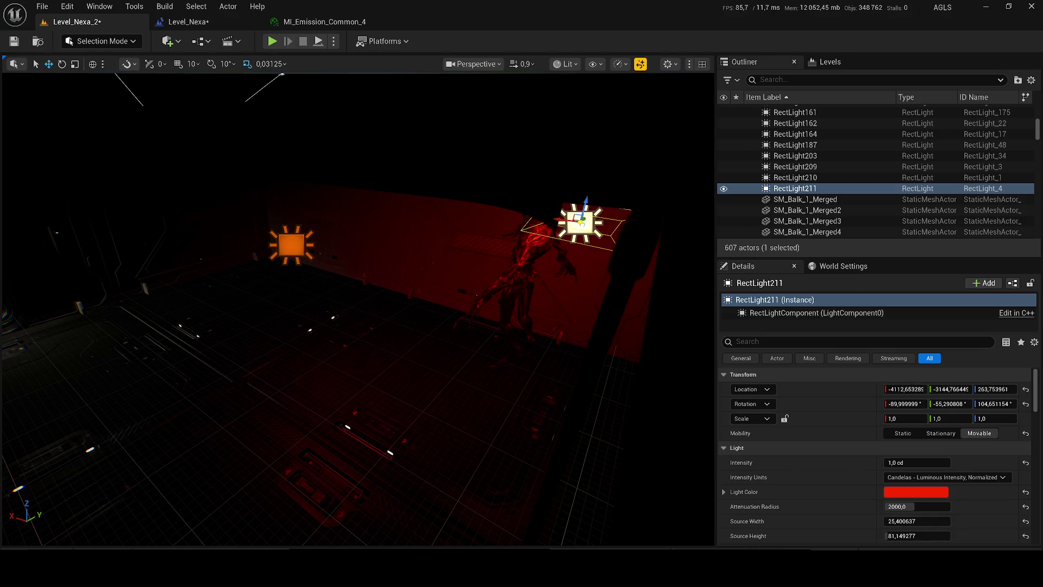
# Playtest the level, then move RectLight211 up and to the left.
pyautogui.click(272, 42)
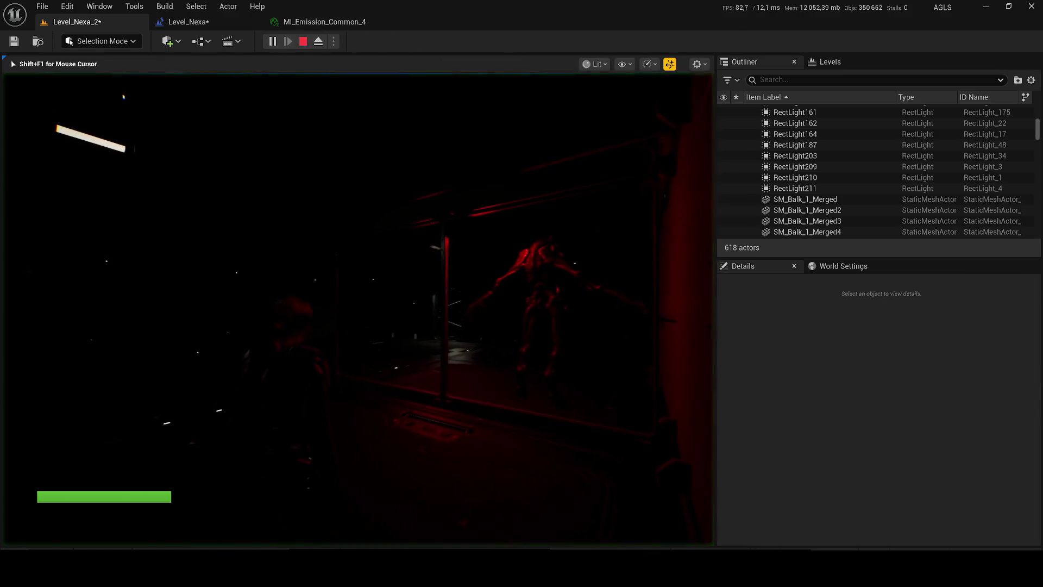
pyautogui.press('Escape')
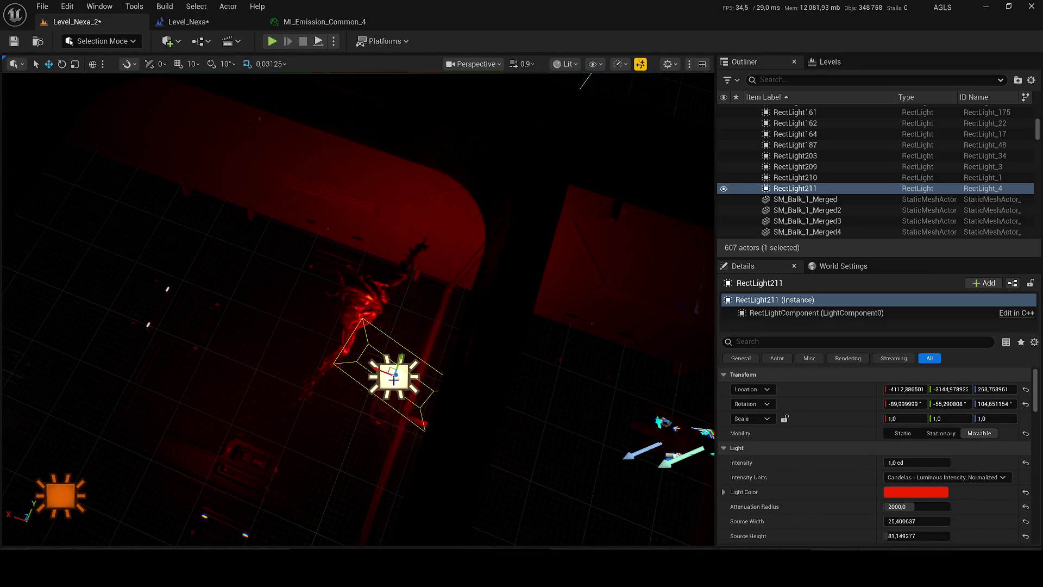
pyautogui.moveTo(395, 375)
pyautogui.mouseDown()
pyautogui.moveTo(311, 291)
pyautogui.moveTo(321, 286)
pyautogui.moveTo(294, 199)
pyautogui.mouseUp()
pyautogui.press('e')
# Playtest again, nudge RectLight211 to about -3906, -3102, 333, and save the level.
pyautogui.hotkey('alt', 'p')
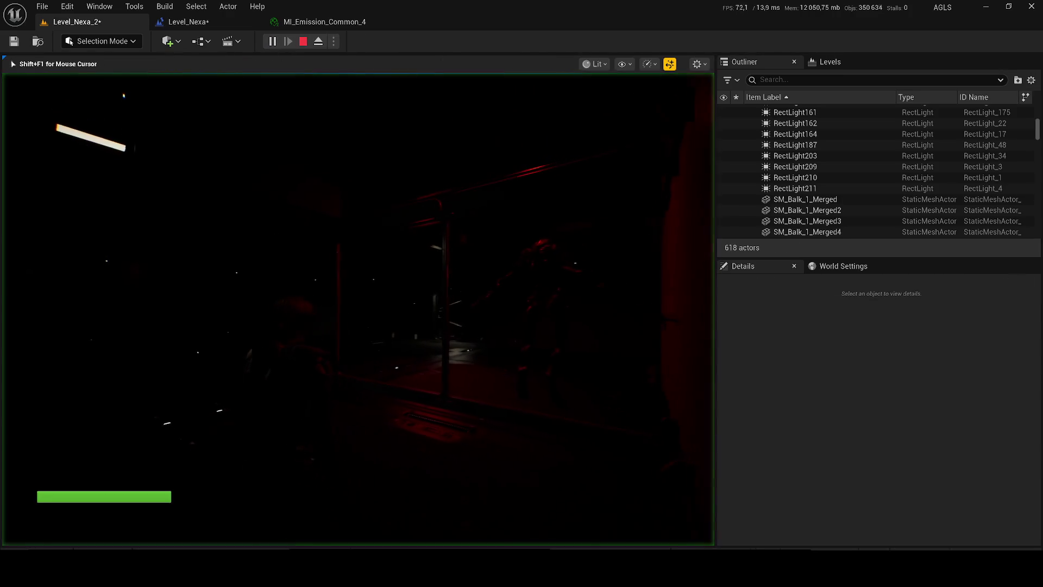
pyautogui.press('Escape')
pyautogui.press('f')
pyautogui.press('w')
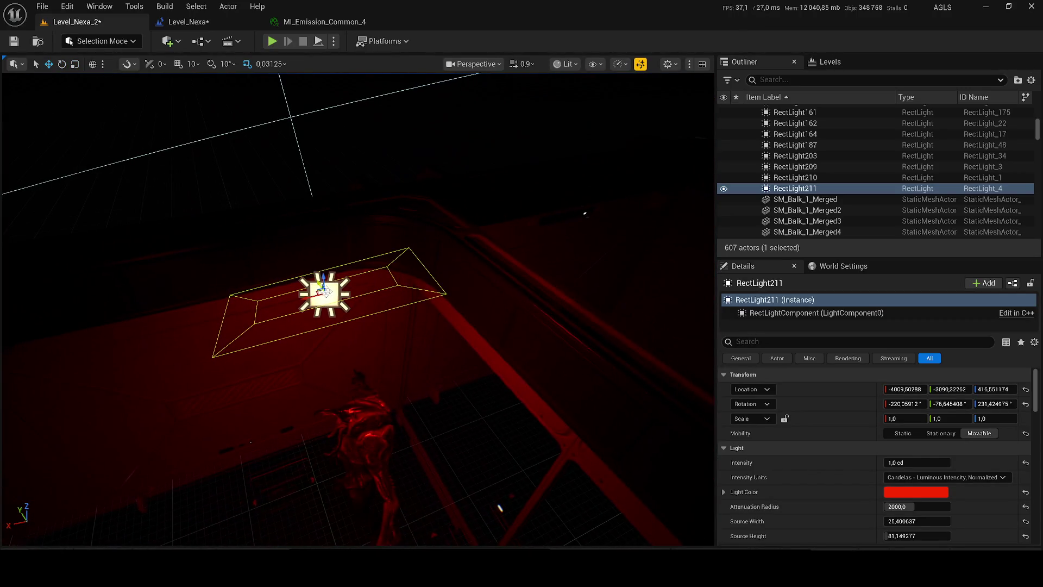
pyautogui.moveTo(319, 291)
pyautogui.mouseDown()
pyautogui.moveTo(246, 301)
pyautogui.moveTo(264, 300)
pyautogui.moveTo(250, 293)
pyautogui.moveTo(275, 337)
pyautogui.mouseUp()
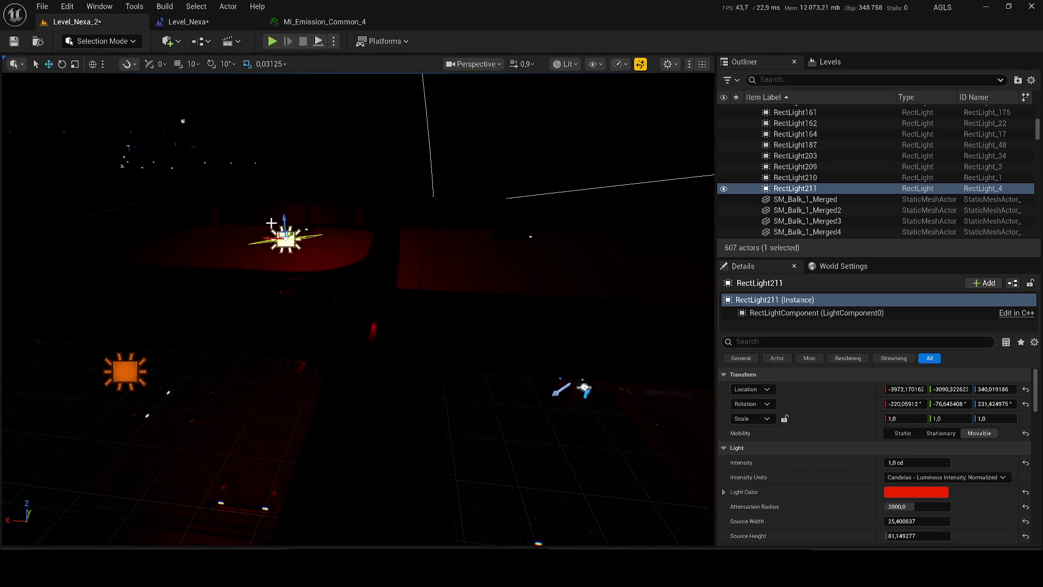
pyautogui.moveTo(285, 240)
pyautogui.mouseDown()
pyautogui.moveTo(248, 243)
pyautogui.moveTo(254, 224)
pyautogui.mouseUp()
pyautogui.hotkey('ctrl', 's')
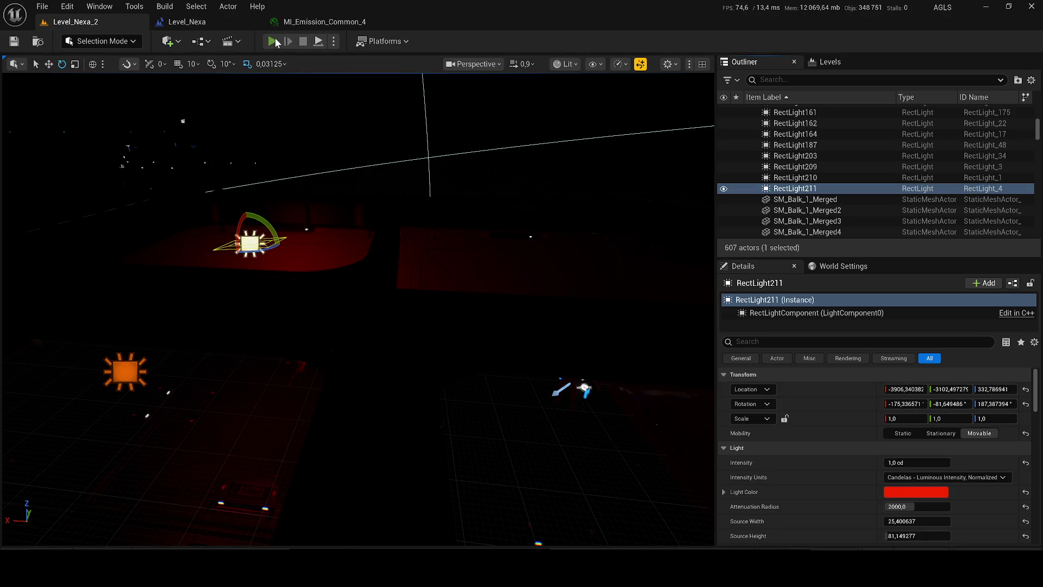
# Playtest the level, then frame and orbit around the windowed wall section.
pyautogui.click(274, 41)
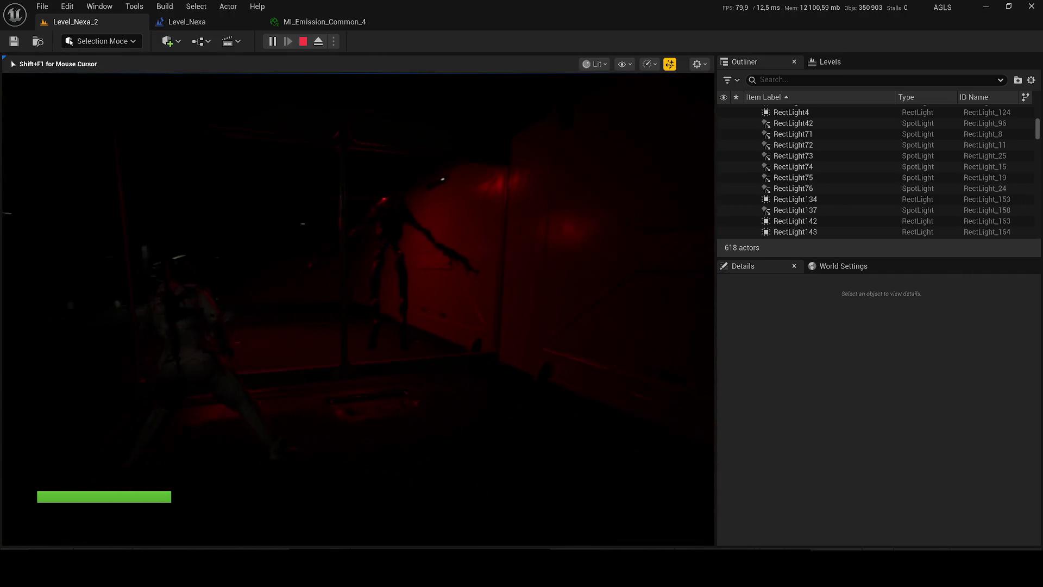
pyautogui.press('Escape')
pyautogui.click(387, 208)
pyautogui.press('f')
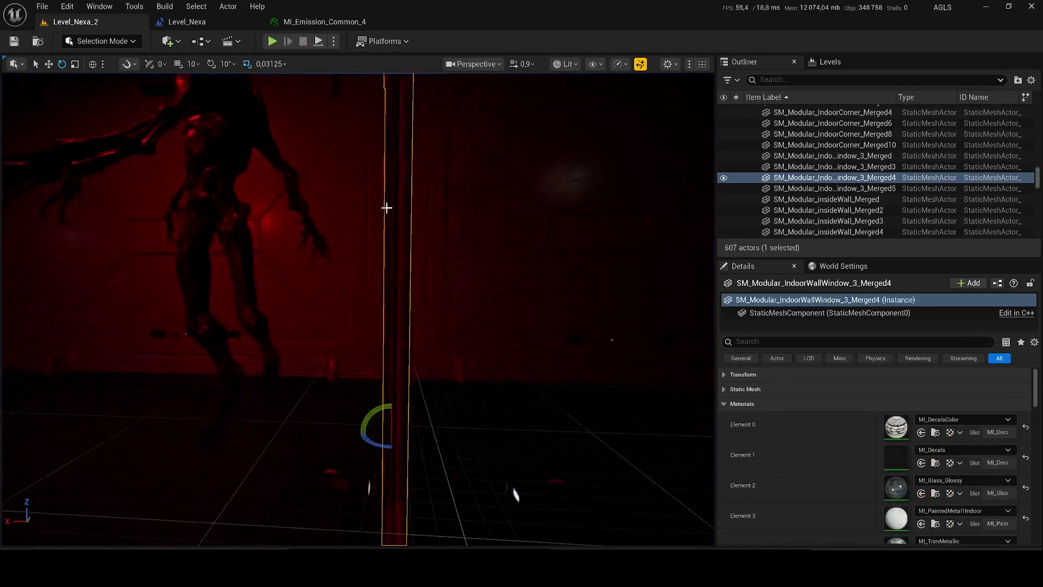
pyautogui.moveTo(386, 208)
pyautogui.mouseDown()
pyautogui.moveTo(333, 147)
pyautogui.moveTo(342, 140)
pyautogui.mouseUp()
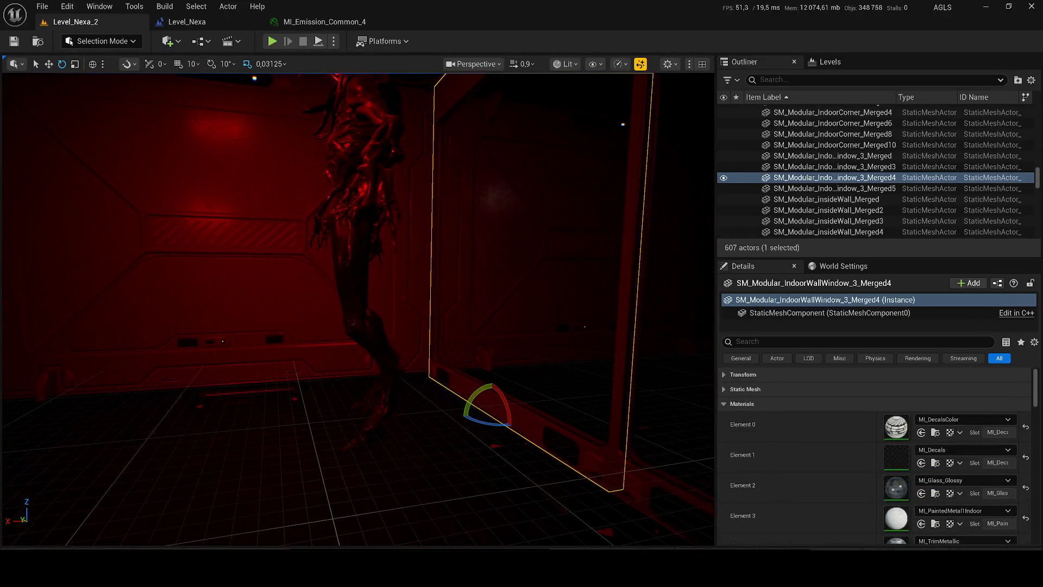
# Turn BP_Teuthisan to about -83.29° yaw, save, and show the root Content folder.
pyautogui.click(392, 369)
pyautogui.press('f')
pyautogui.press('e')
pyautogui.moveTo(431, 402)
pyautogui.mouseDown()
pyautogui.moveTo(413, 419)
pyautogui.moveTo(410, 379)
pyautogui.mouseUp()
pyautogui.press('w')
pyautogui.hotkey('ctrl', 's')
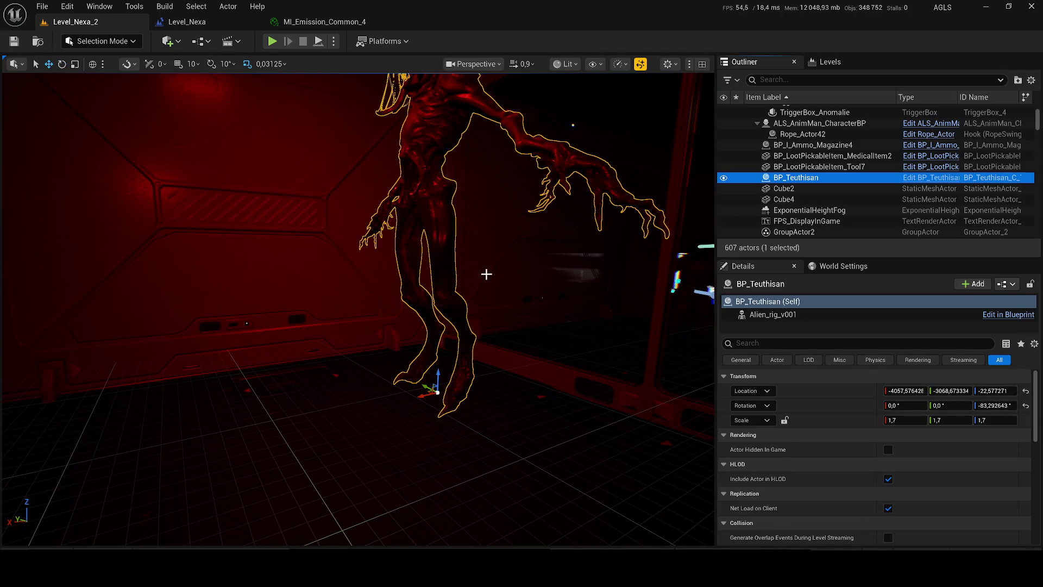
pyautogui.hotkey('ctrl', 'space')
pyautogui.click(468, 324)
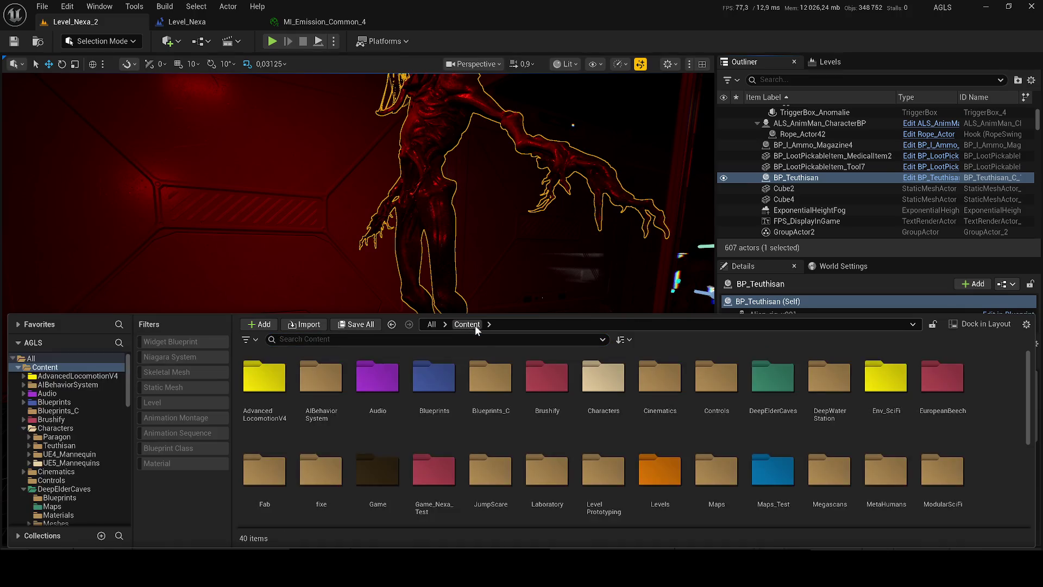
# Search the Content Drawer for the Teuthisan assets and open LS_Teuthisan_Idle.
pyautogui.write('TEU')
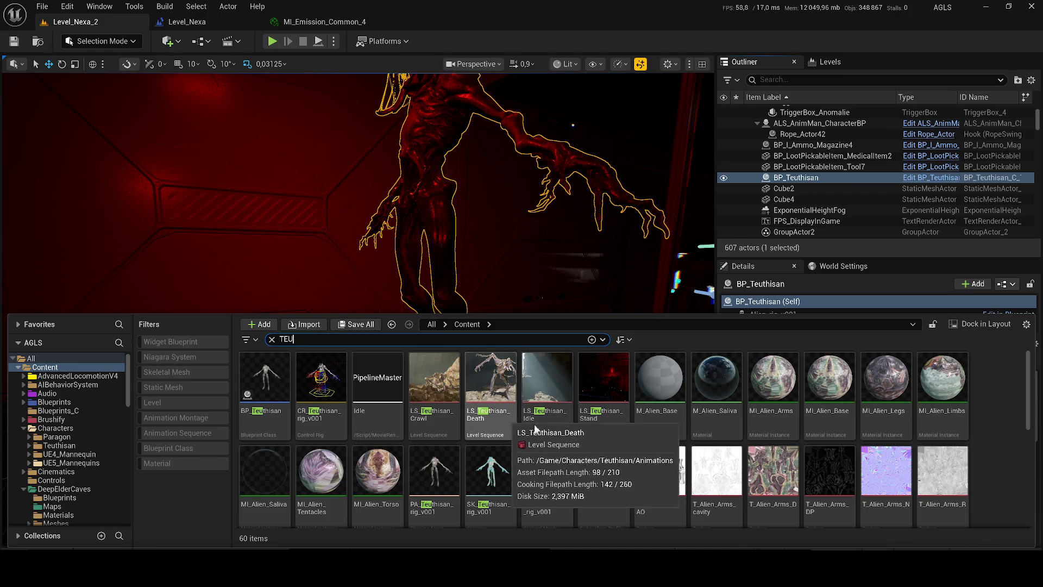
pyautogui.click(542, 390)
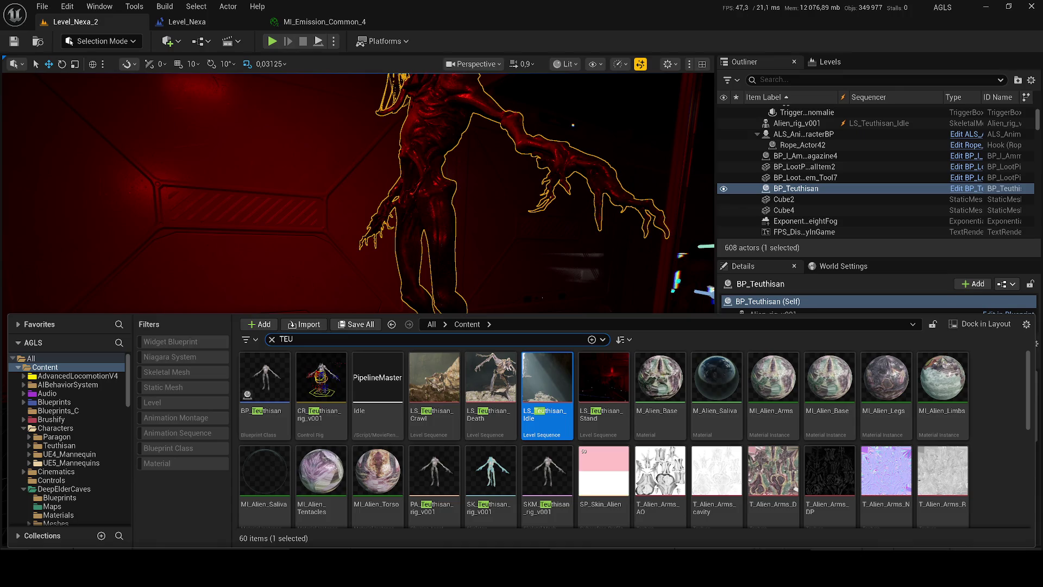
pyautogui.hotkey('ctrl', 'space')
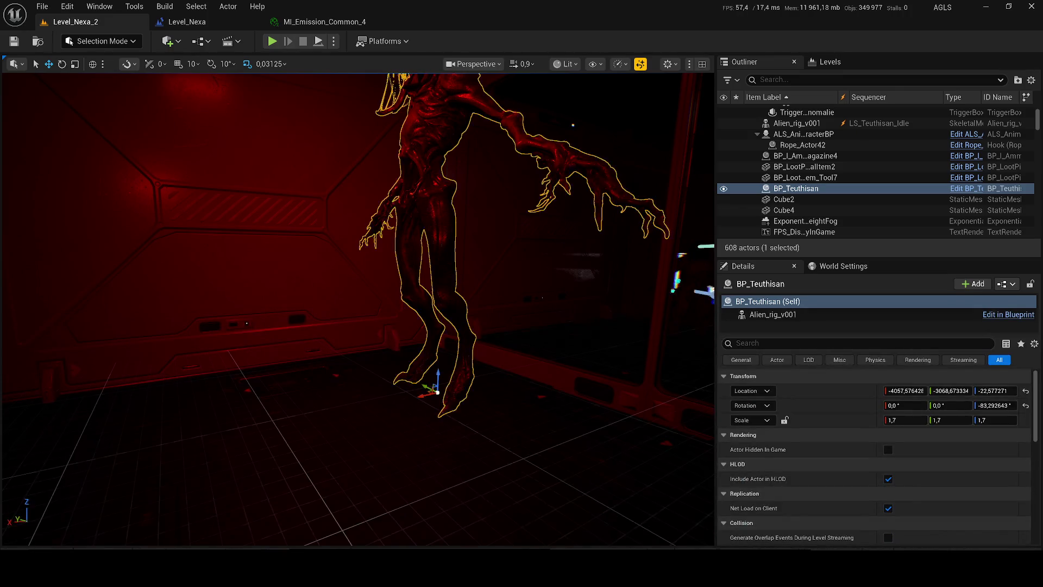
# Select Alien_rig_v001, toggle Game View on and off, then clear the selection.
pyautogui.click(584, 286)
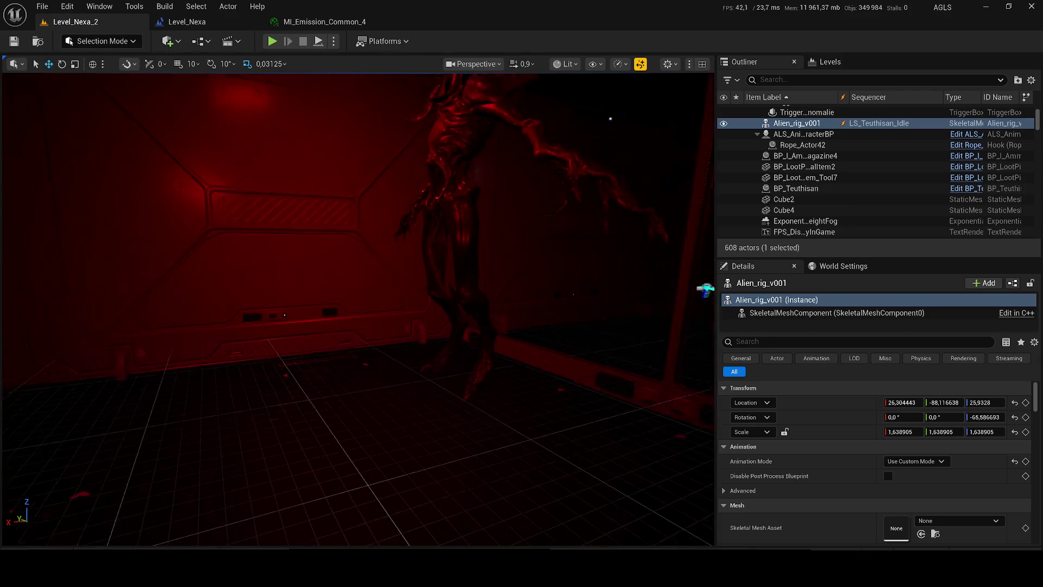
pyautogui.press('g')
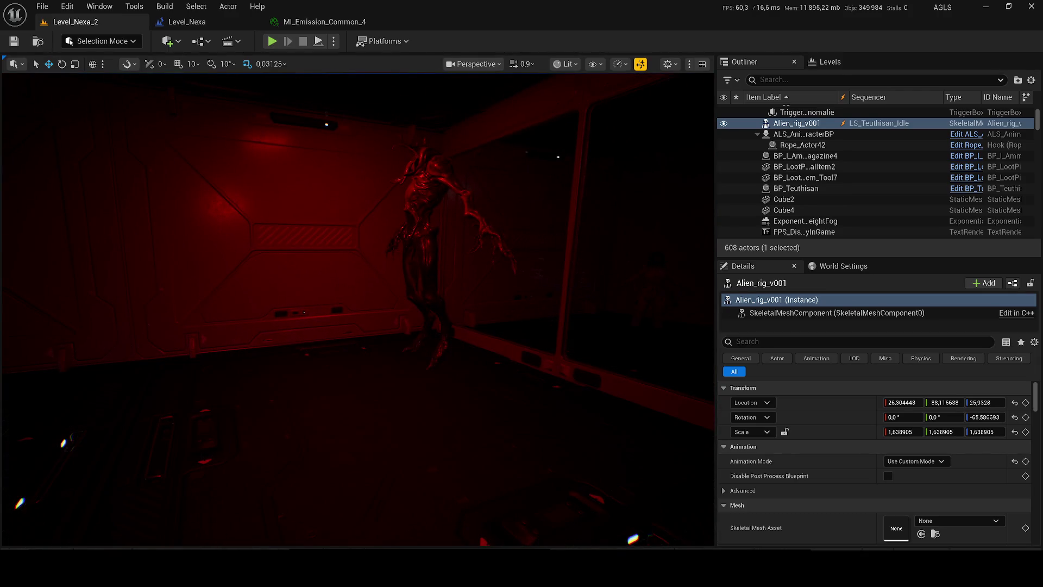
pyautogui.press('g')
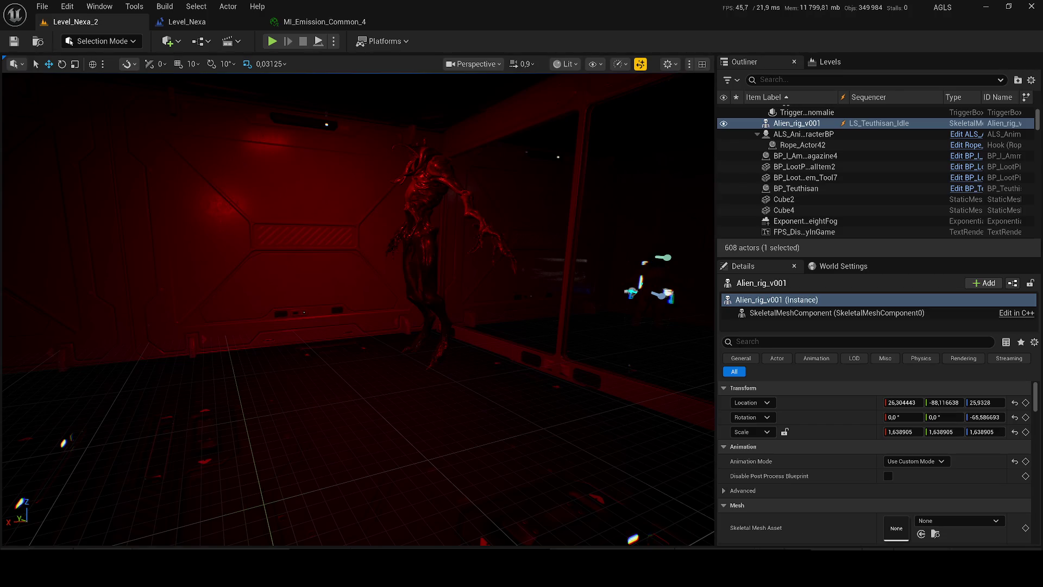
pyautogui.press('Escape')
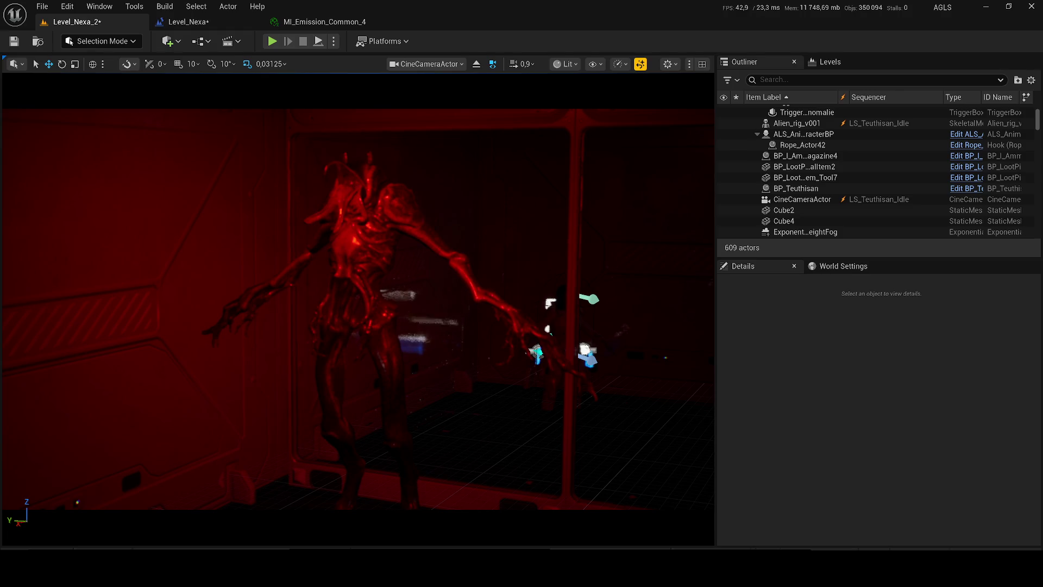
# With Alien_rig_v001 selected, switch the viewport to Unlit and leave the CineCameraActor view.
pyautogui.press('g')
pyautogui.press('g')
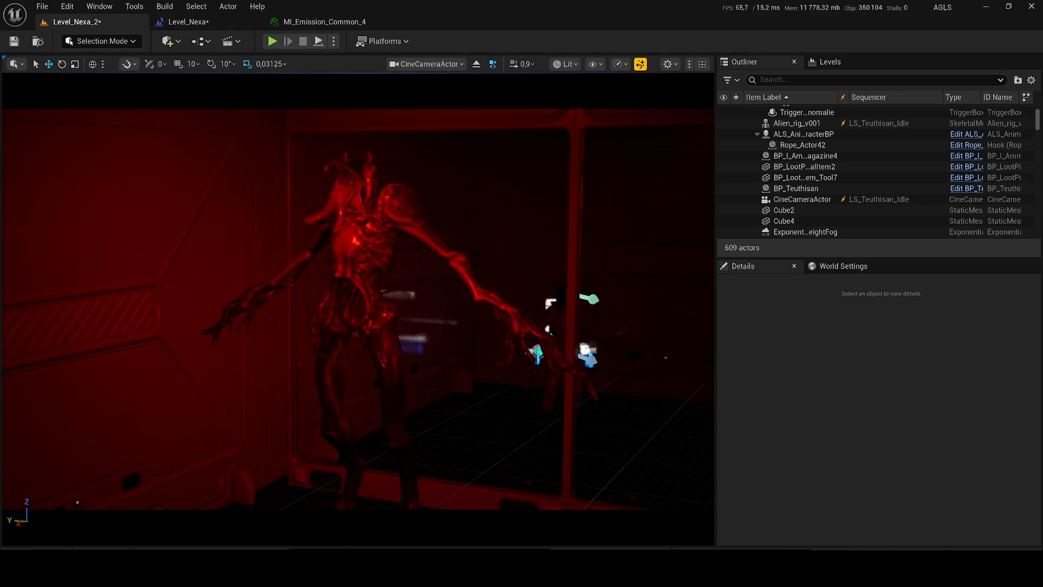
pyautogui.click(802, 199)
pyautogui.click(796, 123)
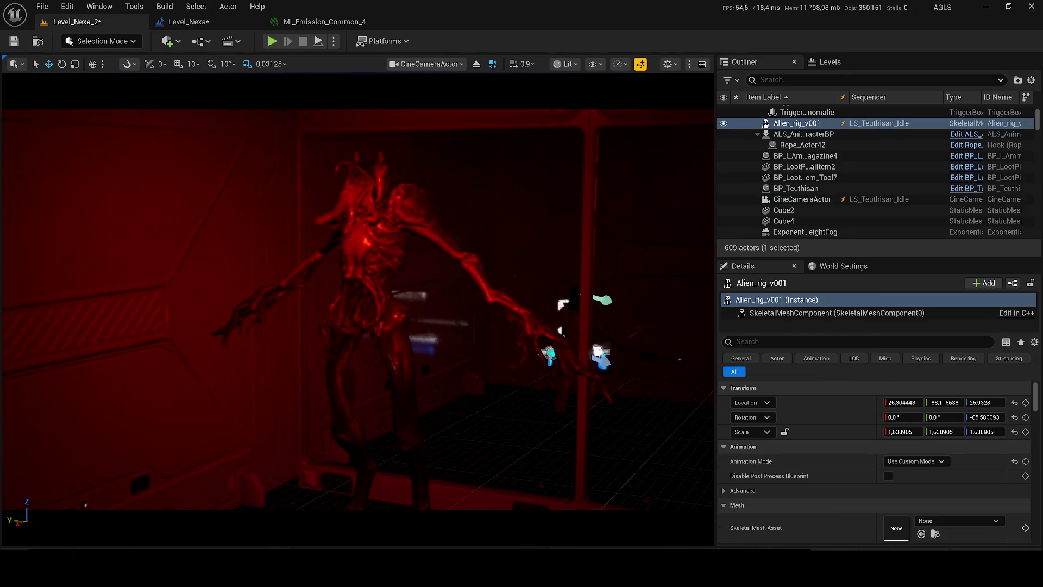
pyautogui.click(842, 123)
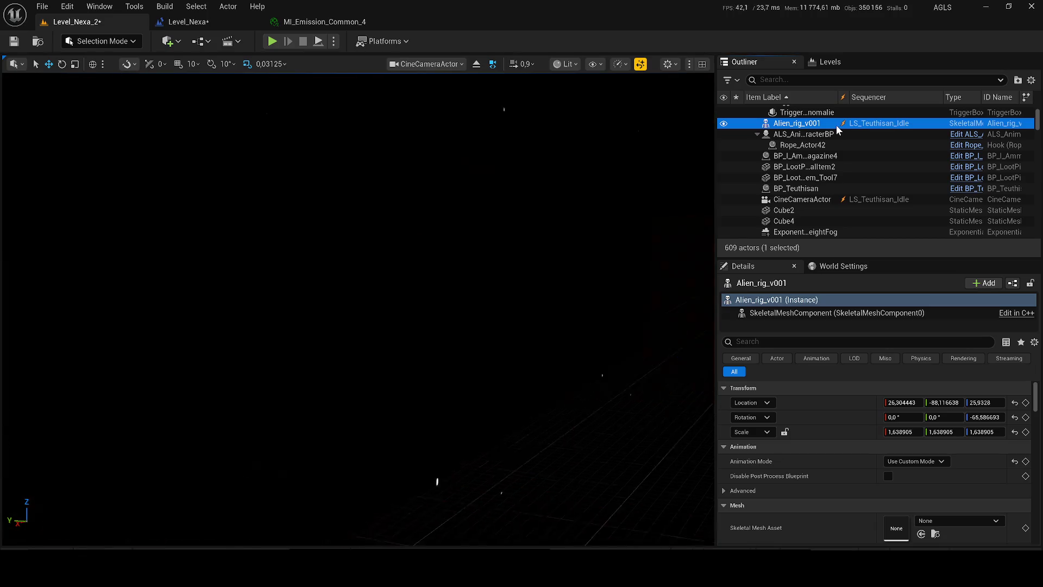
pyautogui.click(568, 64)
pyautogui.click(588, 118)
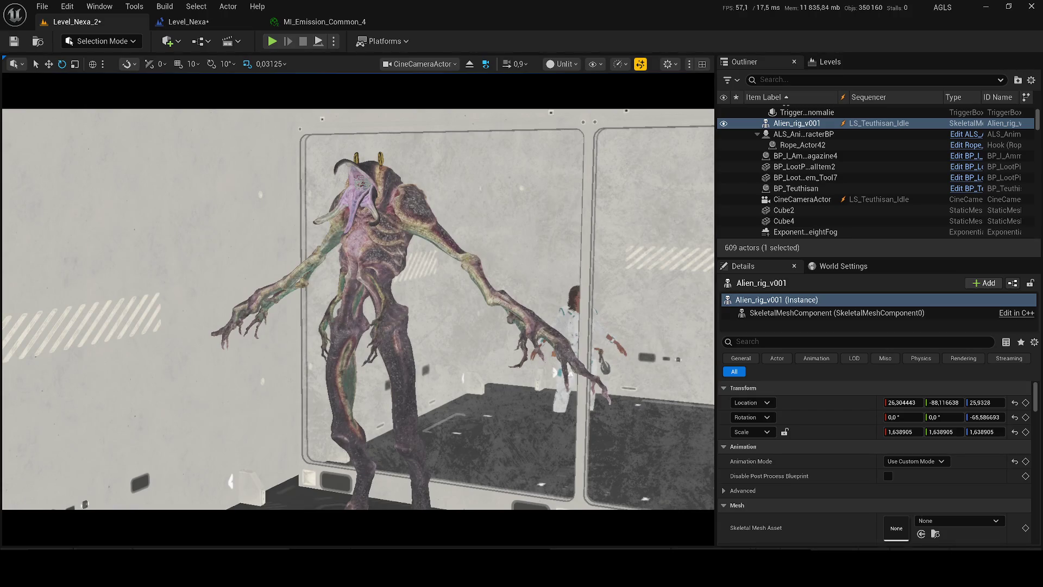
pyautogui.press('g')
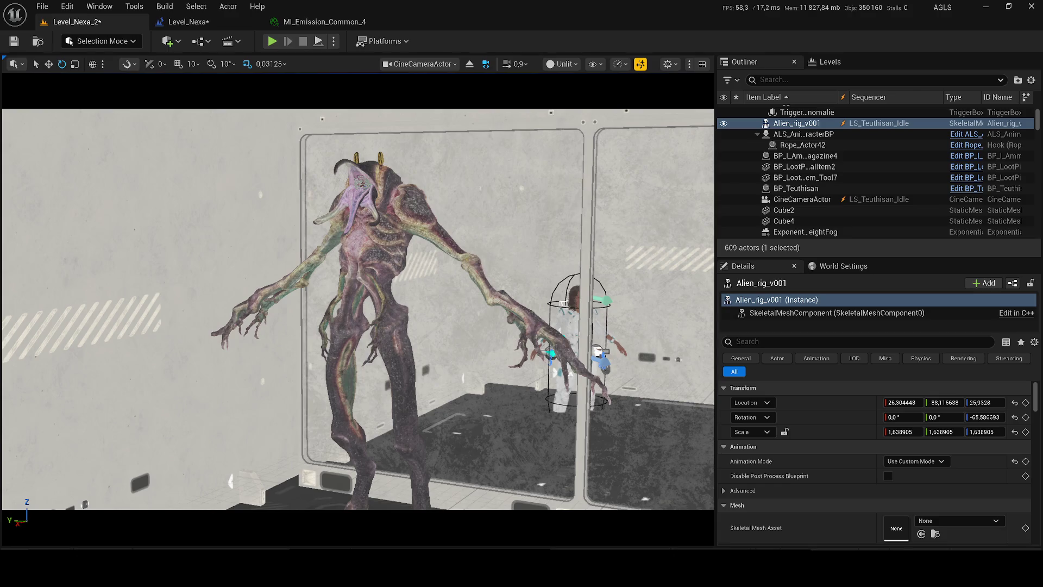
pyautogui.click(797, 123)
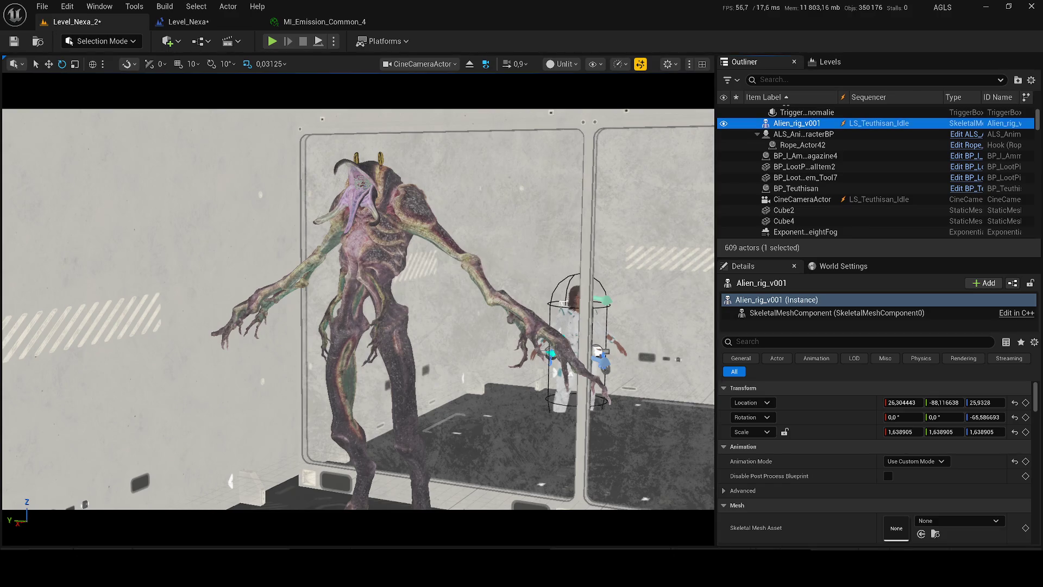
pyautogui.press('f')
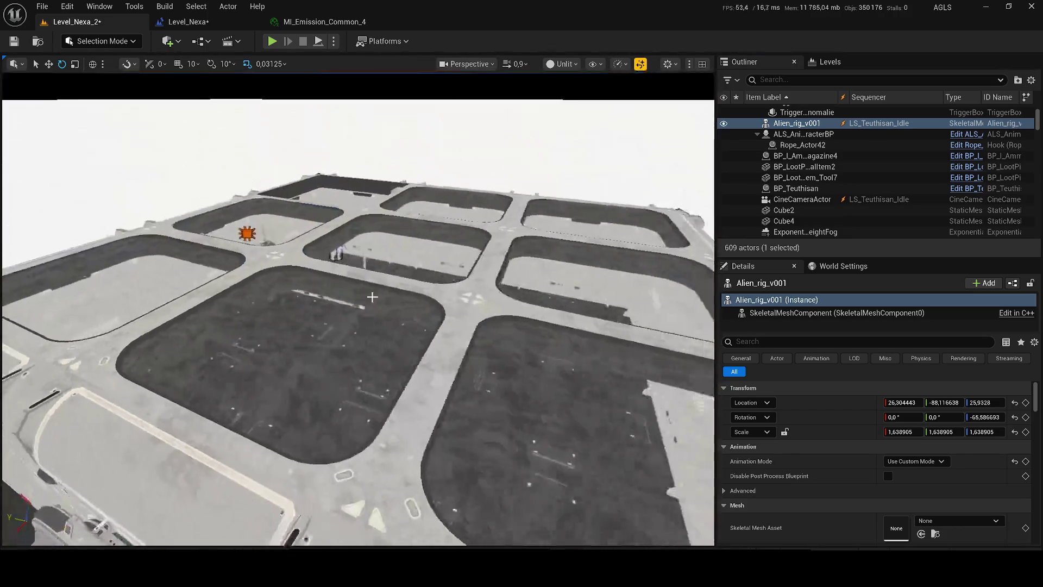
# Move Alien_rig_v001 far along the Y axis, frame it, and save the level.
pyautogui.press('f')
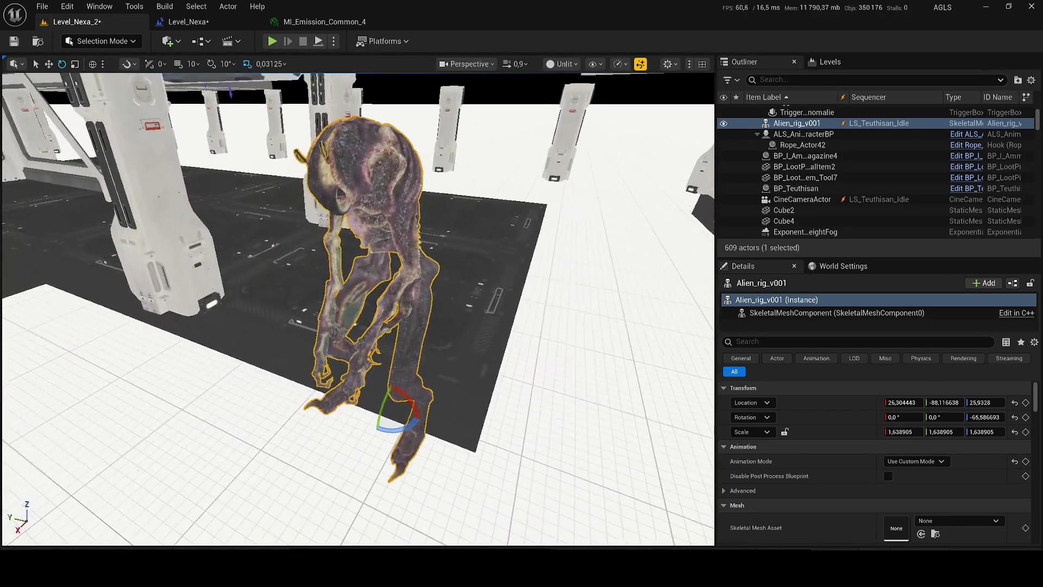
pyautogui.scroll(2, 359, 310)
pyautogui.scroll(1, 278, 306)
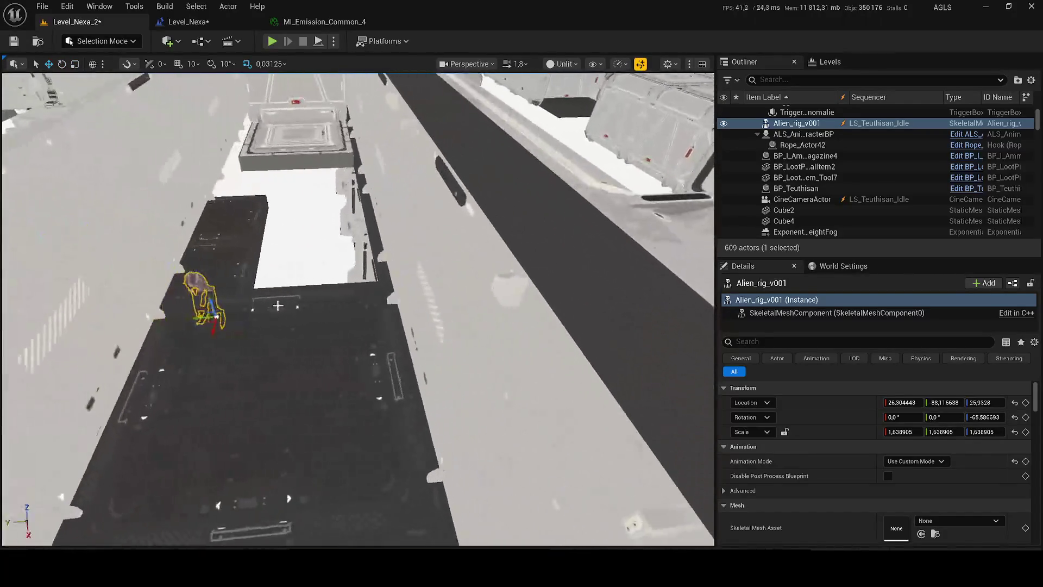
pyautogui.rightClick(278, 306)
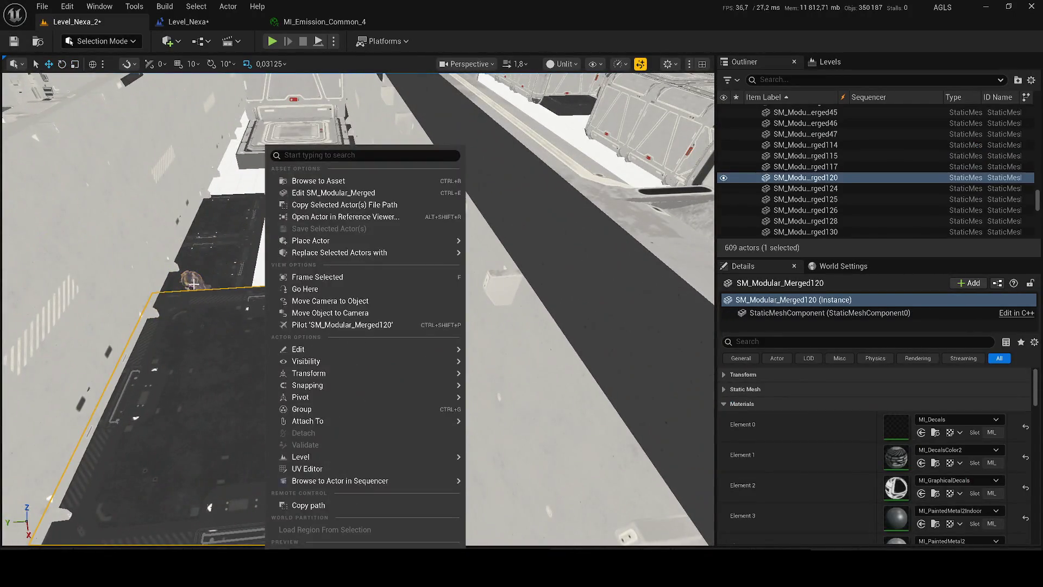
pyautogui.click(191, 315)
pyautogui.moveTo(192, 316); pyautogui.dragTo(536, 283)
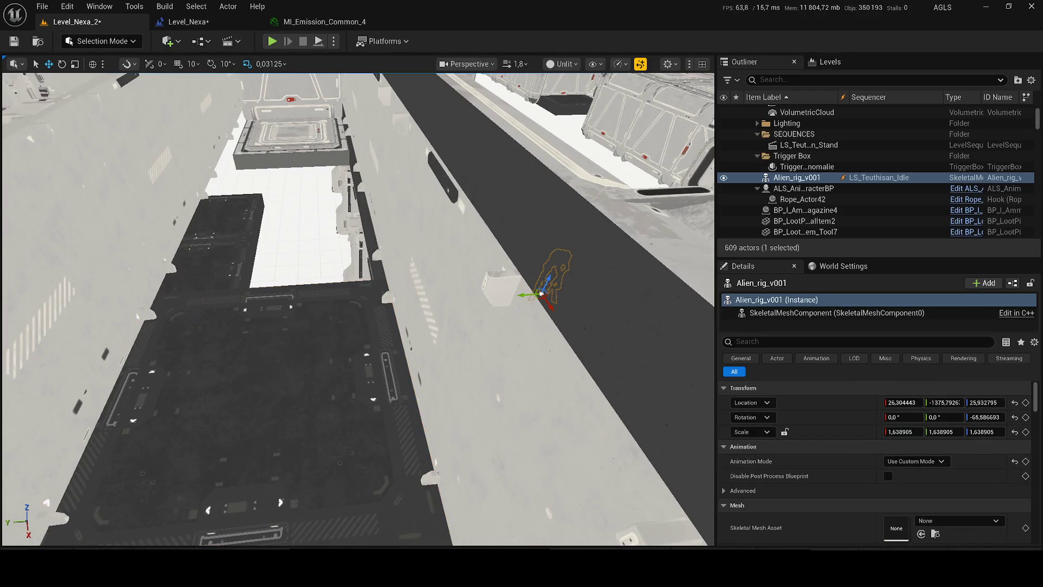
pyautogui.press('f')
pyautogui.hotkey('ctrl', 's')
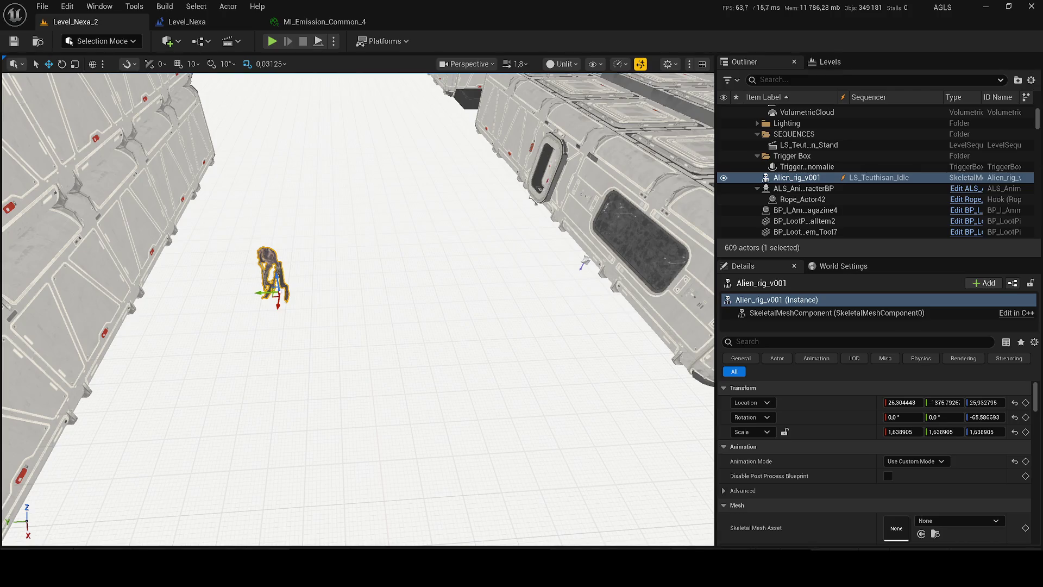
# Move Alien_rig_v001 to about -3969, -3141, -22 beside the other alien and view it from the side.
pyautogui.moveTo(308, 307)
pyautogui.mouseDown()
pyautogui.moveTo(359, 299)
pyautogui.moveTo(392, 310)
pyautogui.mouseUp()
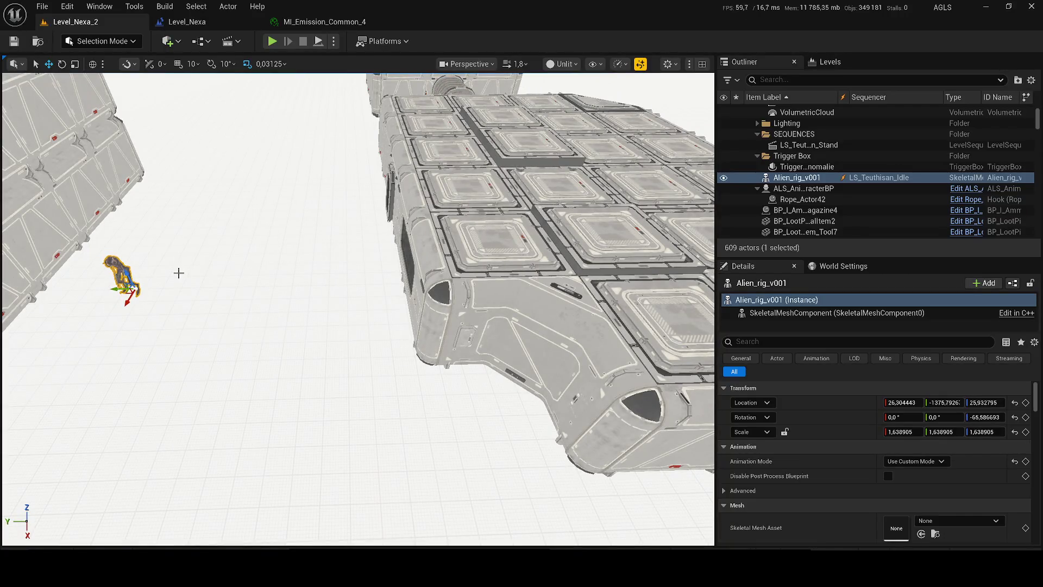
pyautogui.moveTo(109, 288)
pyautogui.mouseDown()
pyautogui.moveTo(482, 285)
pyautogui.moveTo(230, 309)
pyautogui.moveTo(261, 293)
pyautogui.moveTo(255, 326)
pyautogui.moveTo(255, 272)
pyautogui.moveTo(293, 299)
pyautogui.moveTo(326, 294)
pyautogui.moveTo(288, 274)
pyautogui.mouseUp()
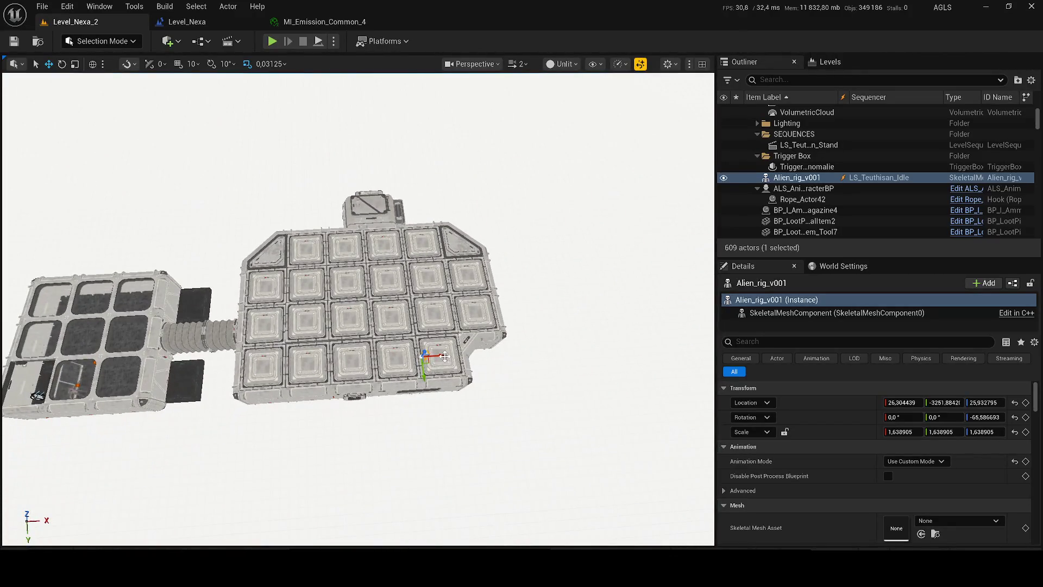
pyautogui.press('f')
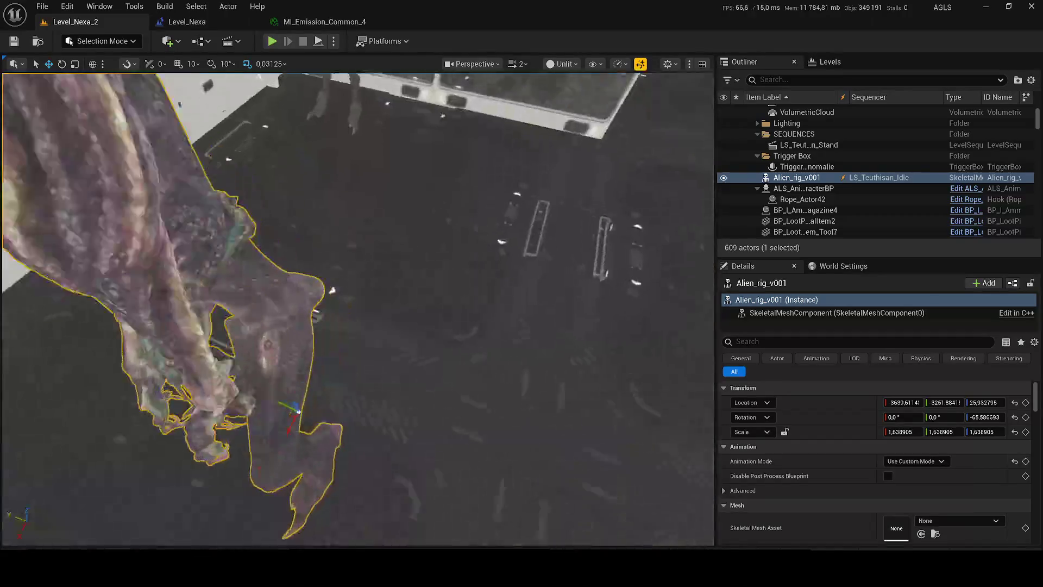
pyautogui.moveTo(288, 275)
pyautogui.mouseDown()
pyautogui.moveTo(277, 263)
pyautogui.moveTo(199, 259)
pyautogui.moveTo(250, 255)
pyautogui.moveTo(562, 311)
pyautogui.mouseUp()
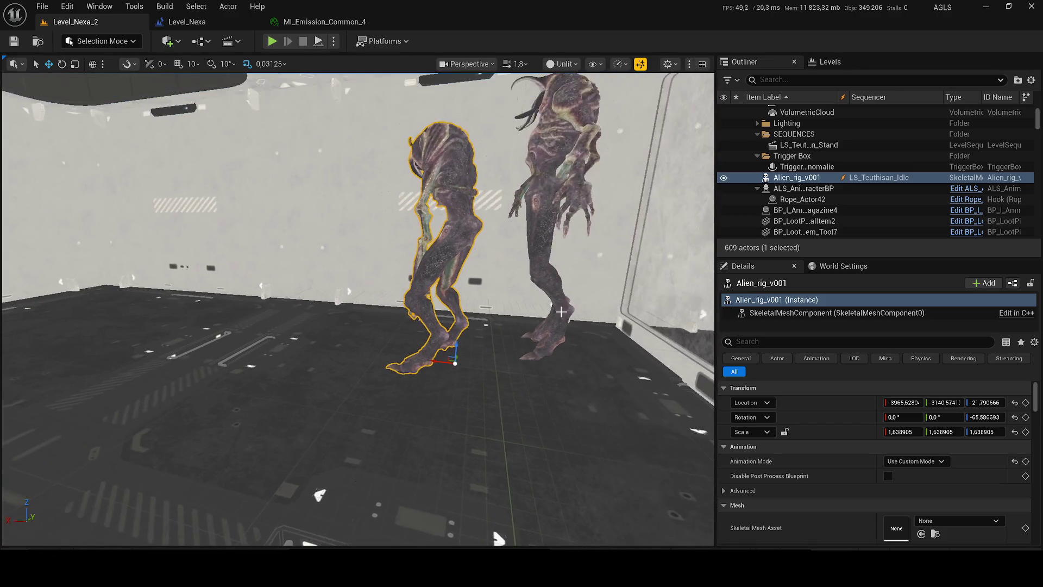
# Delete the duplicate second alien and save the level.
pyautogui.click(550, 243)
pyautogui.click(544, 237)
pyautogui.press('Delete')
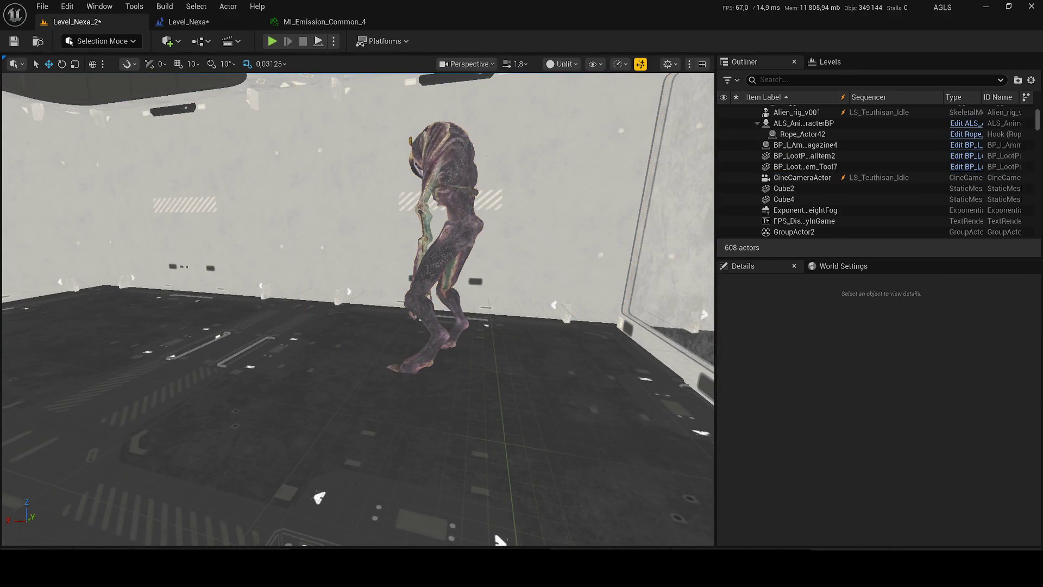
pyautogui.hotkey('ctrl', 's')
# Move Alien_rig_v001 up and right to about -4098, -3092, -25.
pyautogui.click(443, 228)
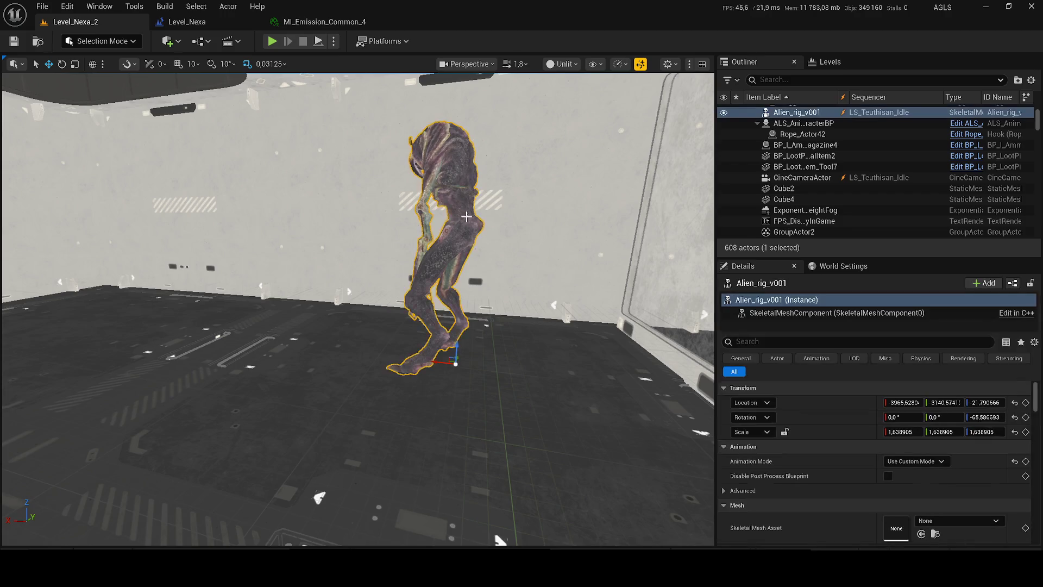
pyautogui.press('f')
pyautogui.scroll(-2, 359, 310)
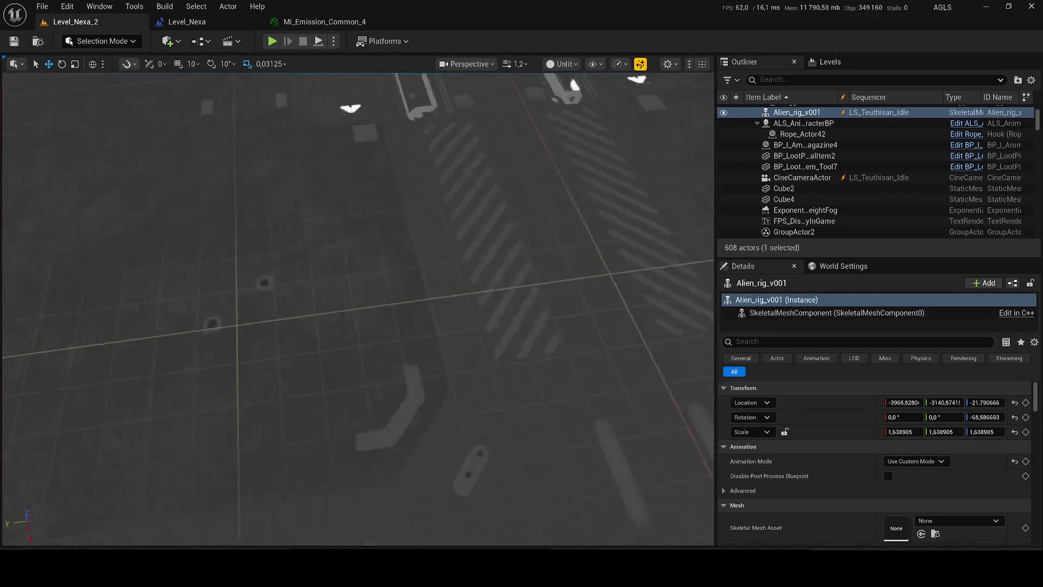
pyautogui.scroll(2, 276, 335)
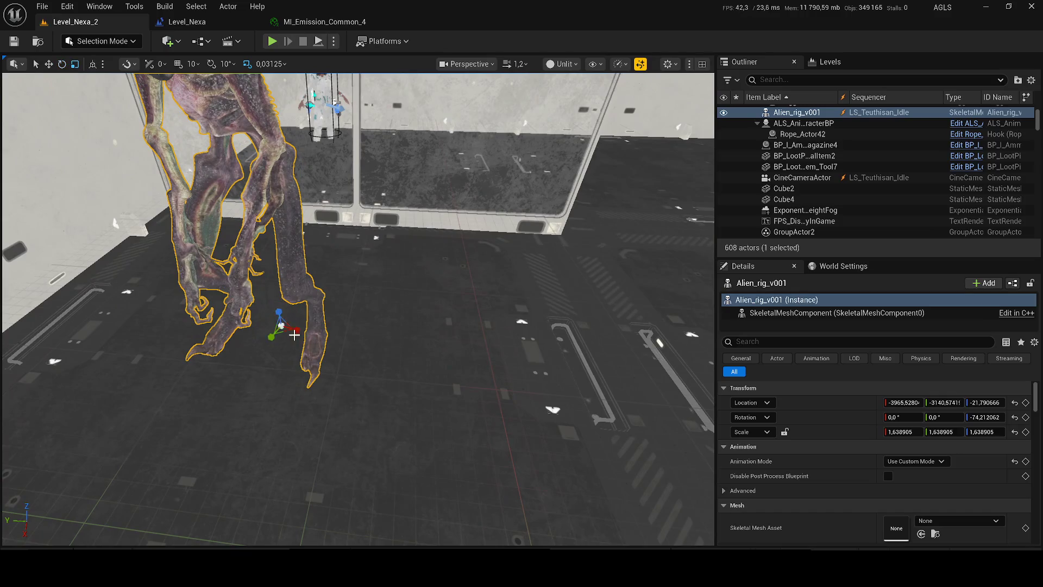
pyautogui.moveTo(276, 334)
pyautogui.mouseDown()
pyautogui.moveTo(307, 242)
pyautogui.moveTo(296, 235)
pyautogui.moveTo(301, 262)
pyautogui.moveTo(279, 268)
pyautogui.moveTo(274, 233)
pyautogui.moveTo(274, 248)
pyautogui.mouseUp()
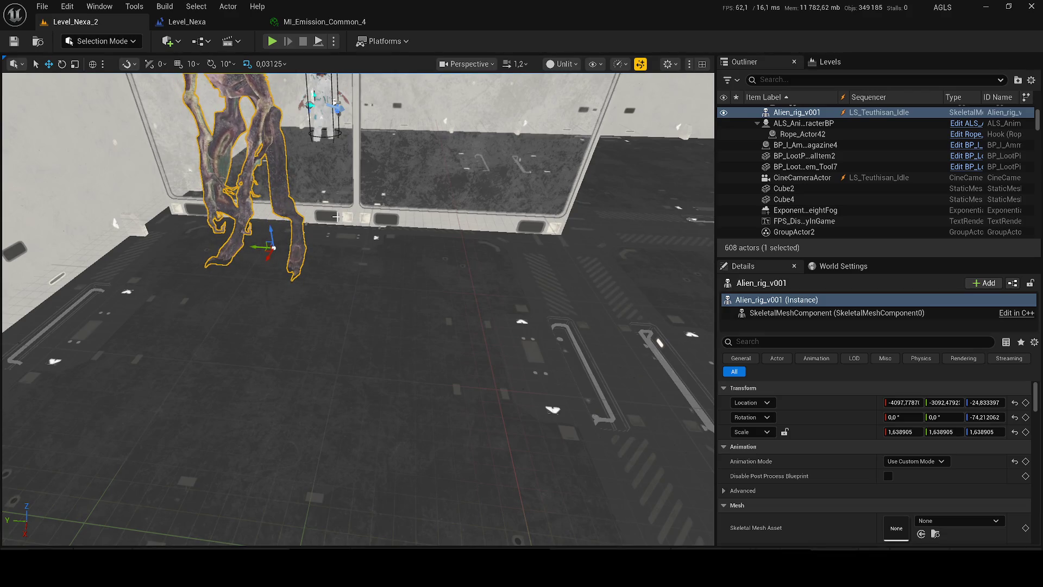
# Delete the glass wall panel and save the level again.
pyautogui.click(304, 152)
pyautogui.press('Delete')
pyautogui.hotkey('ctrl', 's')
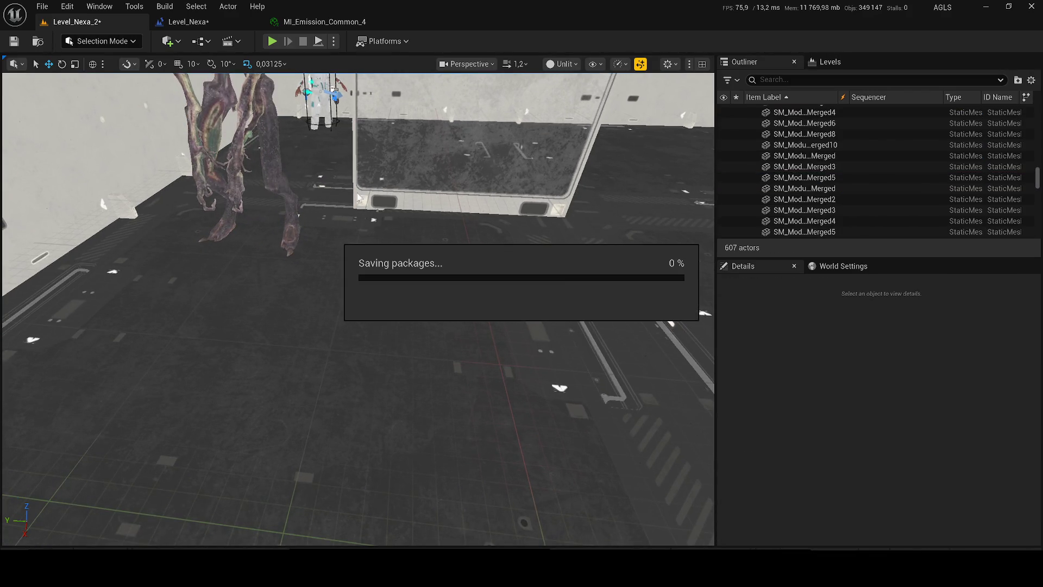
pyautogui.click(273, 41)
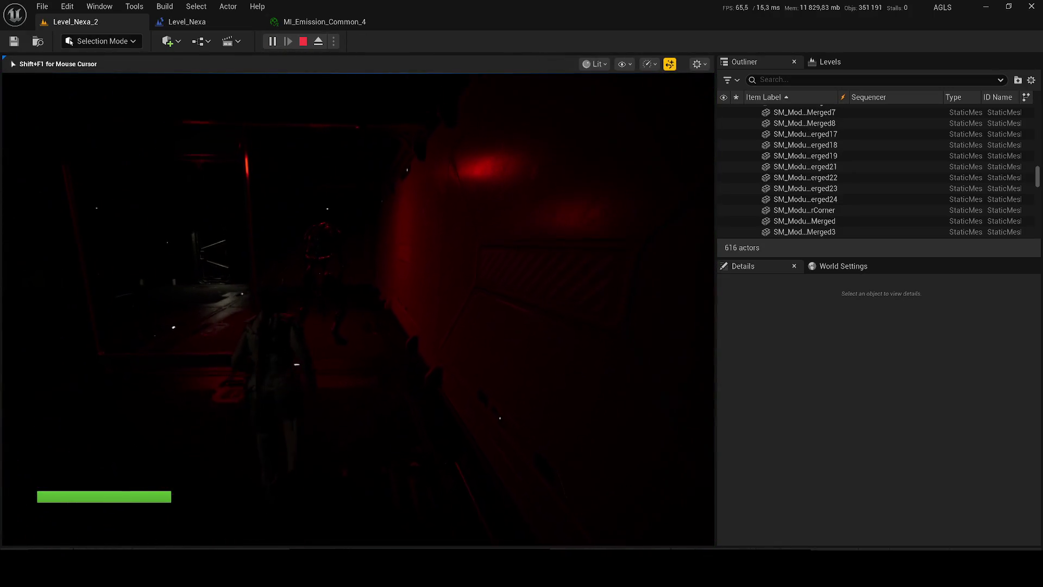
pyautogui.press('Escape')
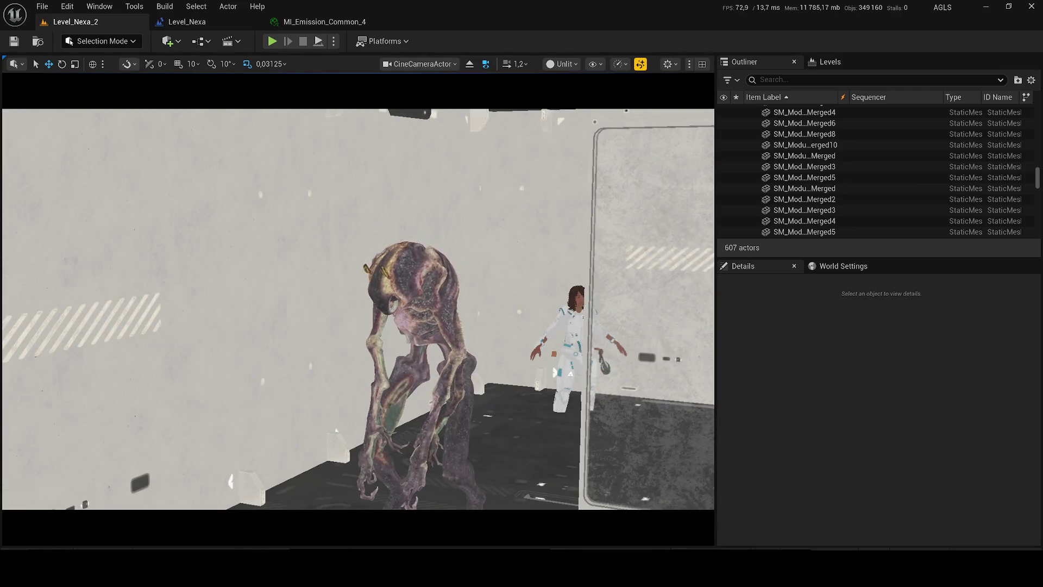
# Switch the viewport to Lit mode and view Alien_rig_v001 through CineCameraActor.
pyautogui.click(563, 64)
pyautogui.click(573, 113)
pyautogui.hotkey('alt', '4')
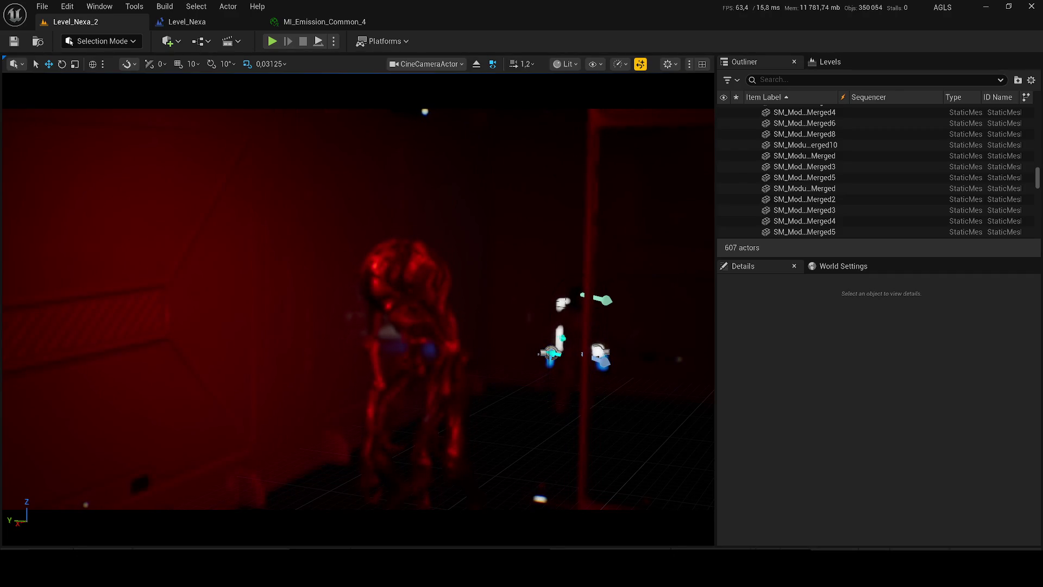
pyautogui.scroll(-2, 35, 281)
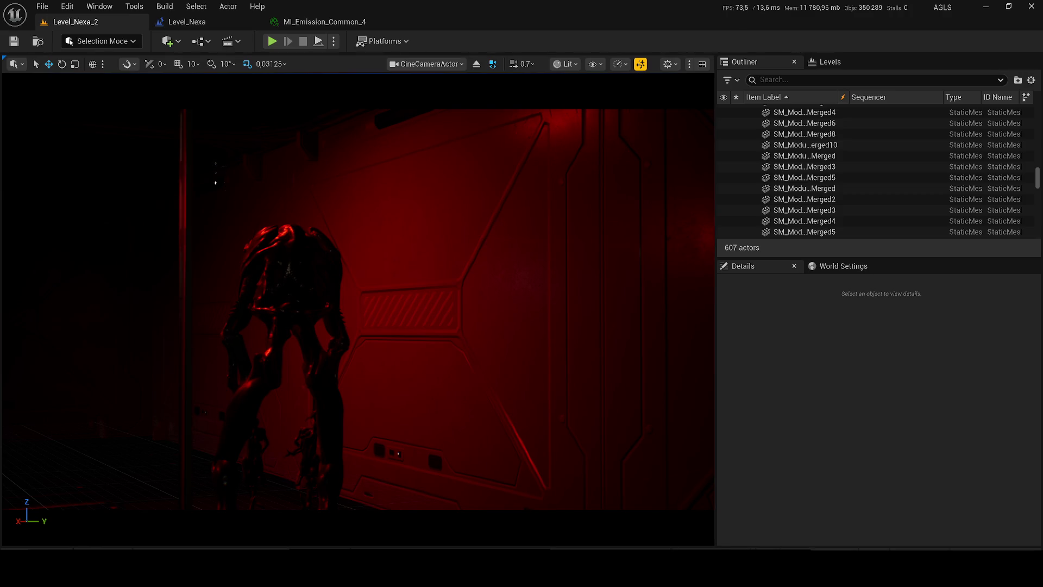
pyautogui.click(802, 177)
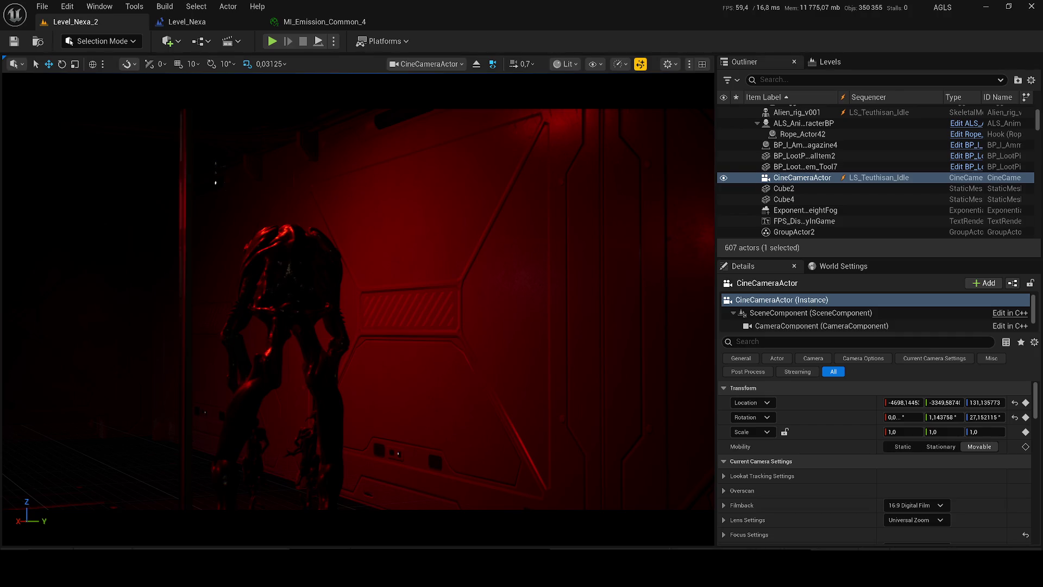
# Select RectLight211, check its effect, then move and rotate it along the wall.
pyautogui.moveTo(216, 182); pyautogui.dragTo(215, 160)
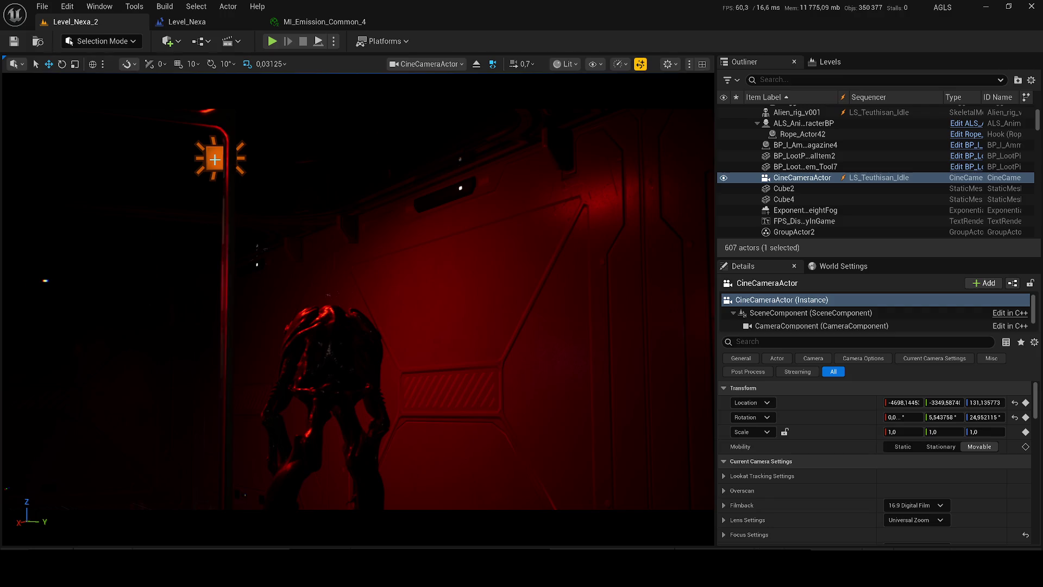
pyautogui.click(216, 159)
pyautogui.click(242, 158)
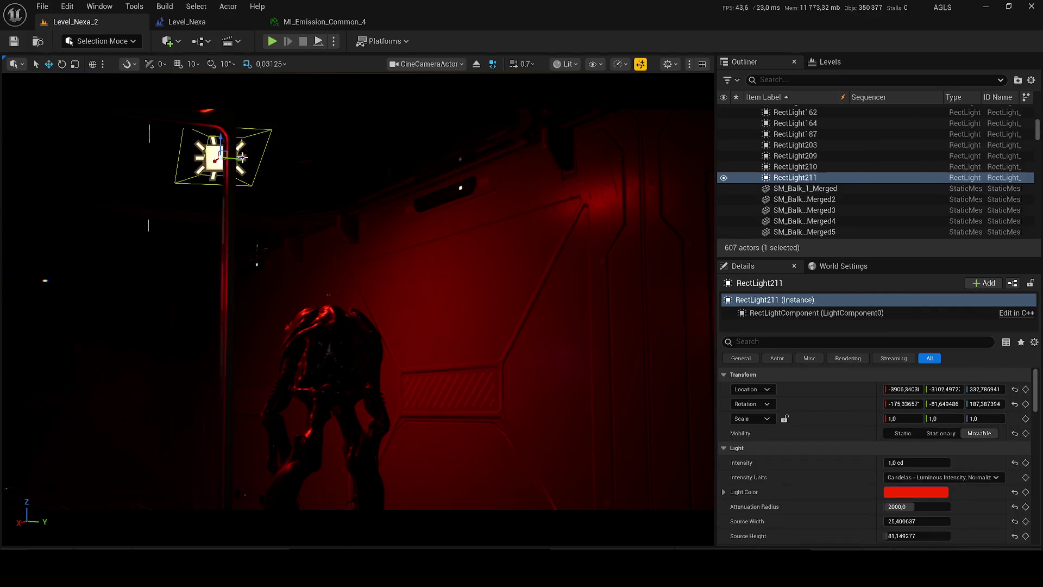
pyautogui.click(724, 178)
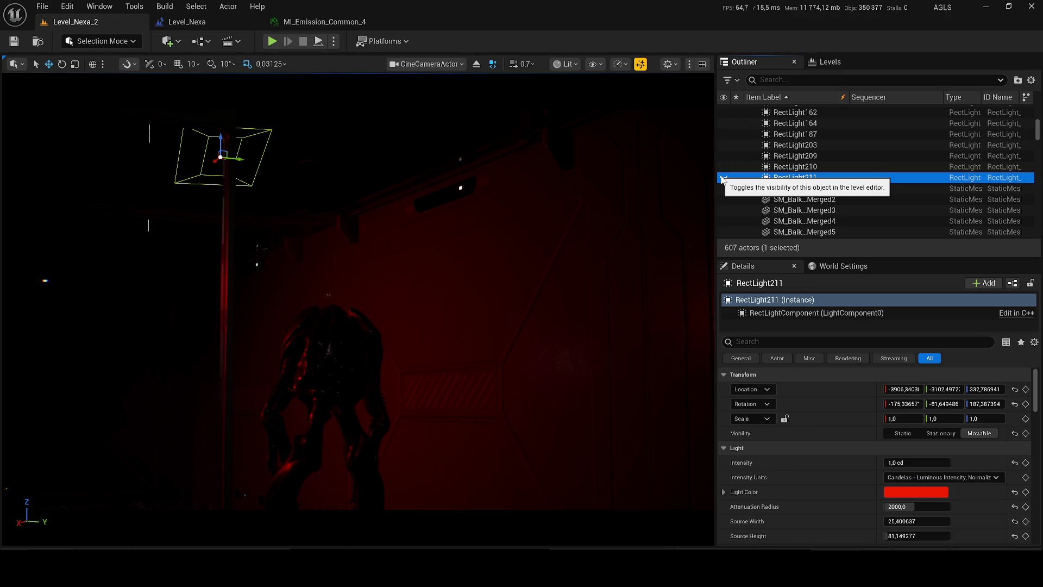
pyautogui.click(723, 178)
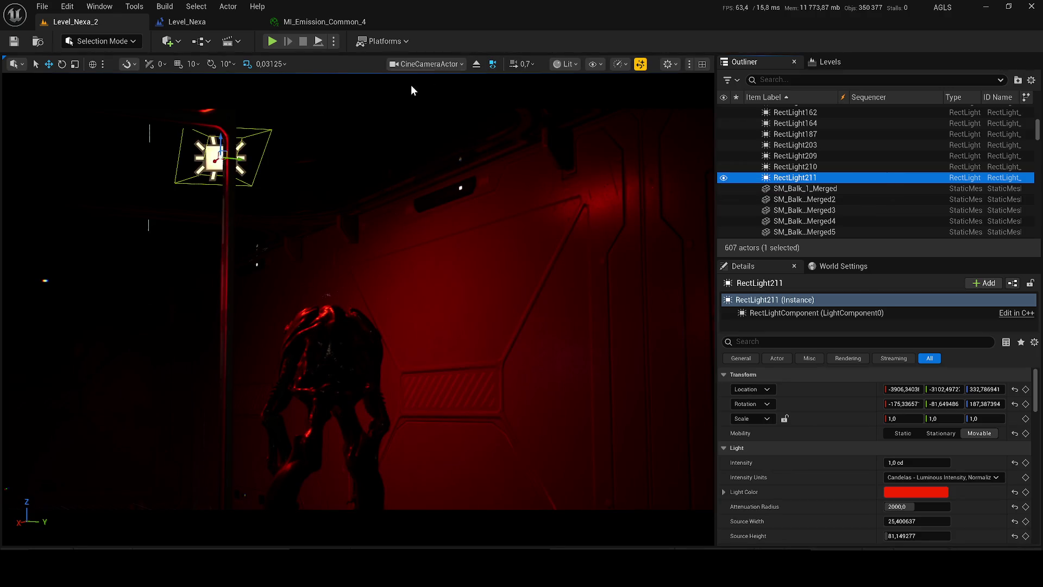
pyautogui.press('w')
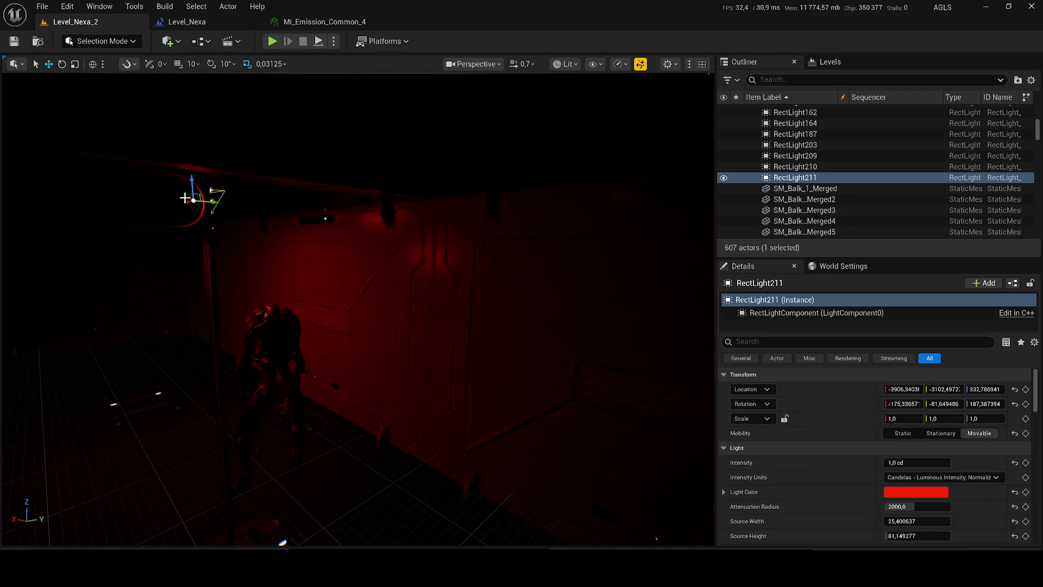
pyautogui.moveTo(217, 195)
pyautogui.mouseDown()
pyautogui.moveTo(297, 179)
pyautogui.moveTo(280, 240)
pyautogui.moveTo(272, 228)
pyautogui.mouseUp()
pyautogui.press('e')
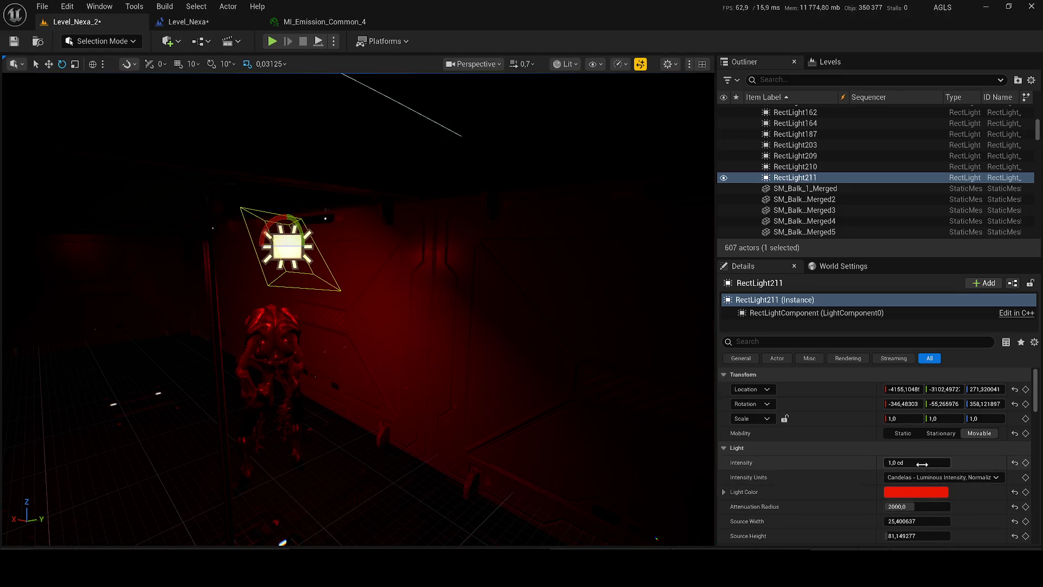
# Set RectLight211's Attenuation Radius to 300.
pyautogui.click(924, 506)
pyautogui.write('50')
pyautogui.press('Return')
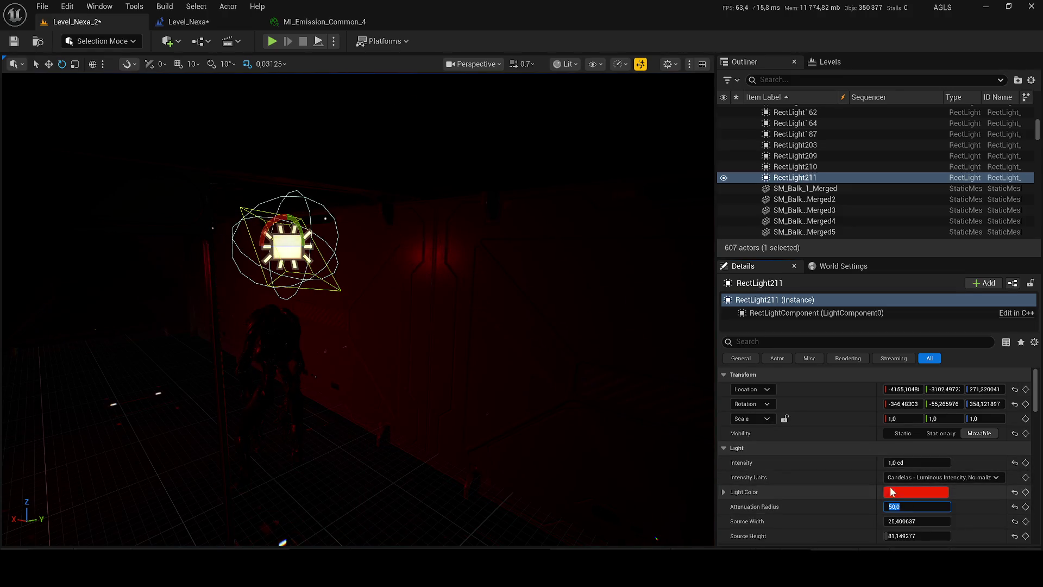
pyautogui.write('00')
pyautogui.press('Return')
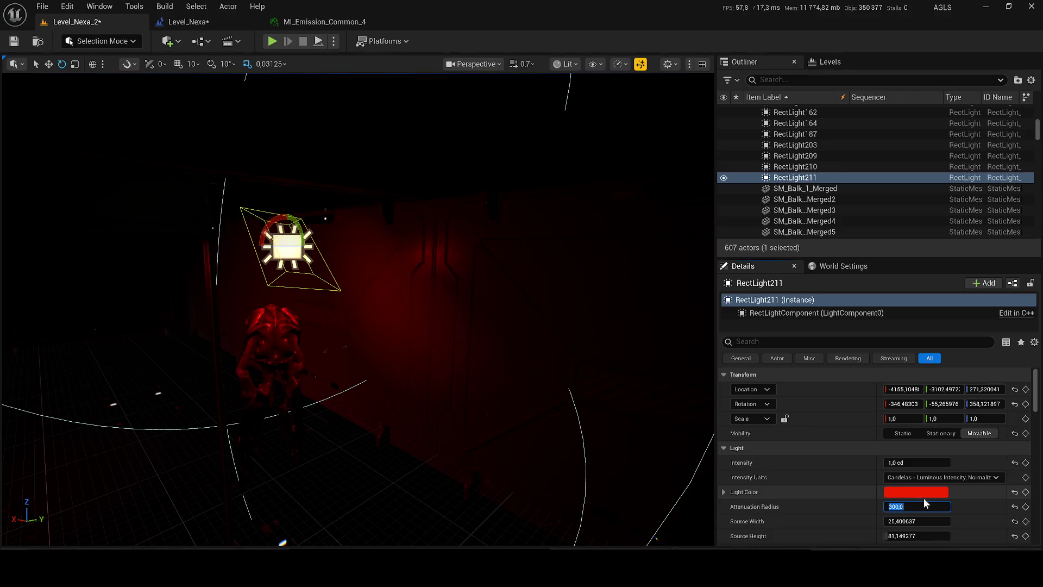
# Lower RectLight211's intensity to 0,1 cd and save the level.
pyautogui.click(928, 463)
pyautogui.write('0,3')
pyautogui.press('Return')
pyautogui.hotkey('ctrl', 's')
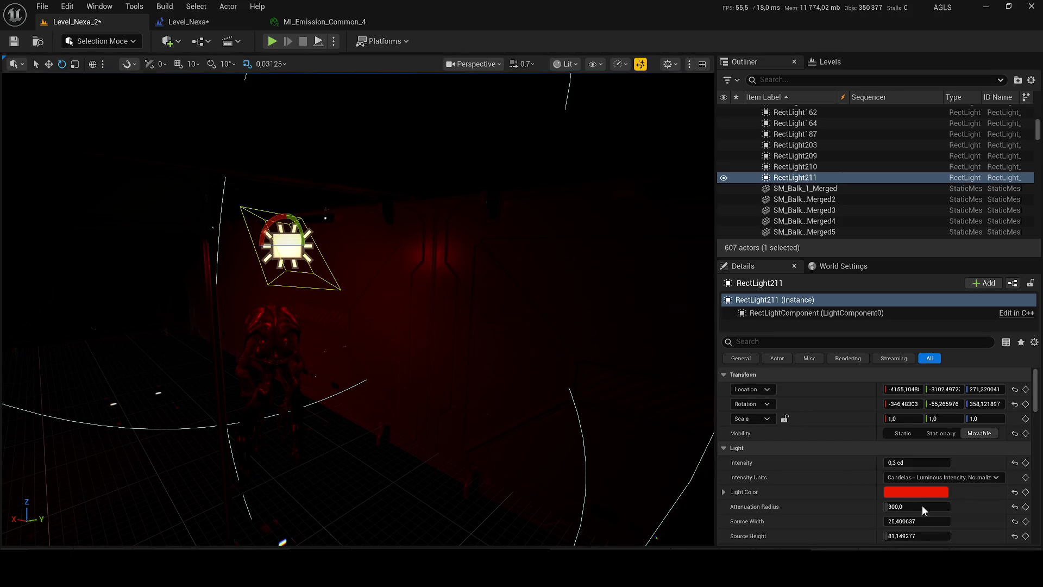
pyautogui.click(887, 463)
pyautogui.write('0,1')
pyautogui.press('Return')
pyautogui.moveTo(359, 304)
pyautogui.mouseDown()
pyautogui.moveTo(359, 255)
pyautogui.moveTo(359, 283)
pyautogui.mouseUp()
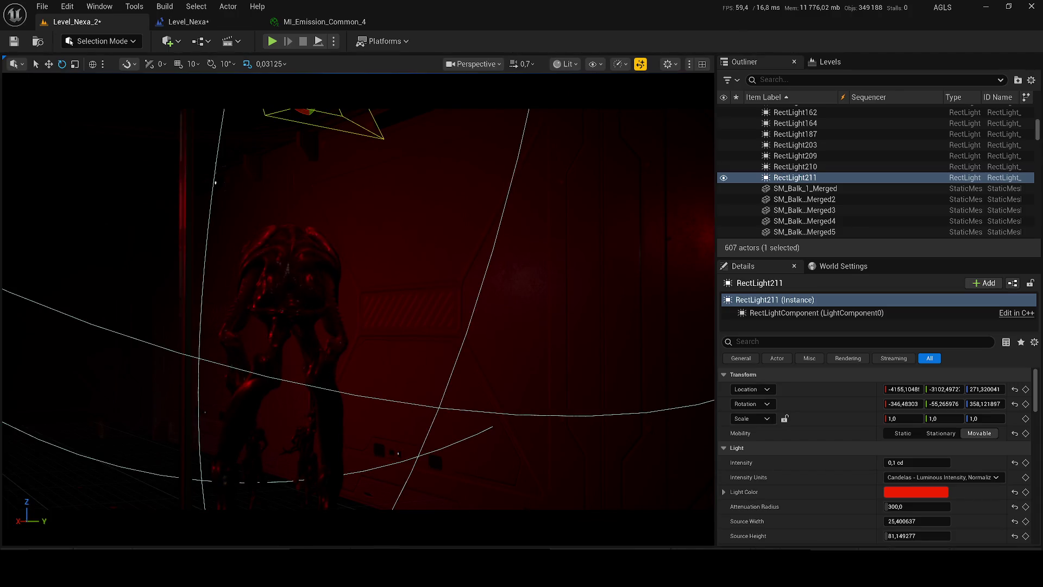
pyautogui.click(189, 22)
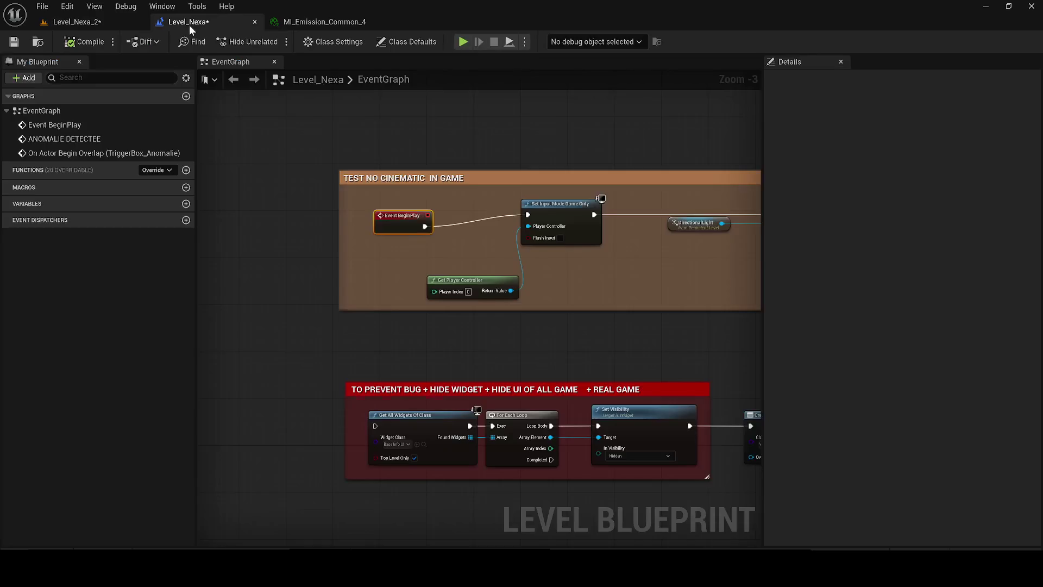
# Straighten the Event BeginPlay wire in Level_Nexa, compile with F7, and save.
pyautogui.click(13, 42)
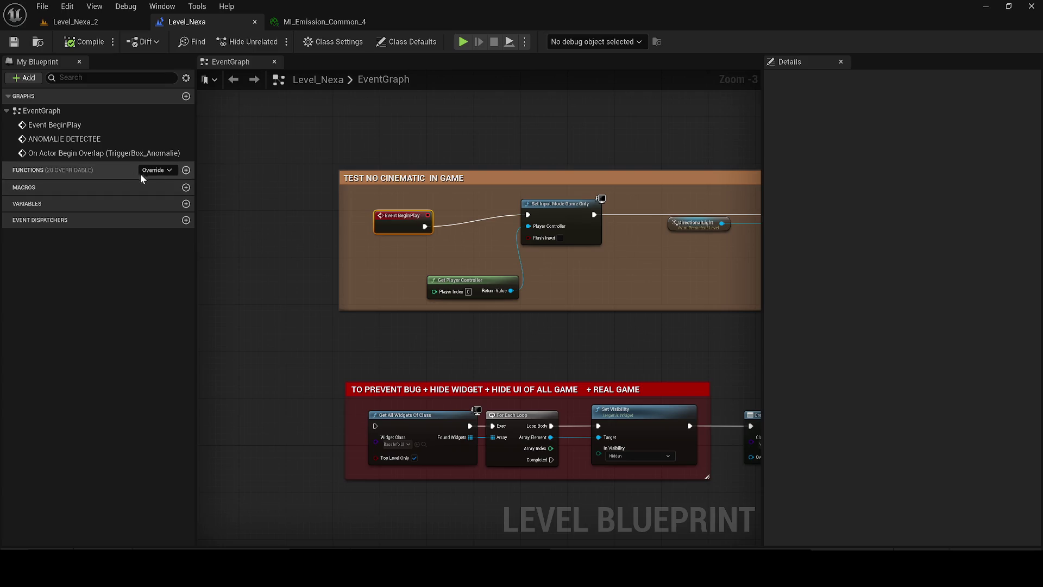
pyautogui.moveTo(403, 216); pyautogui.dragTo(402, 203)
pyautogui.press('F7')
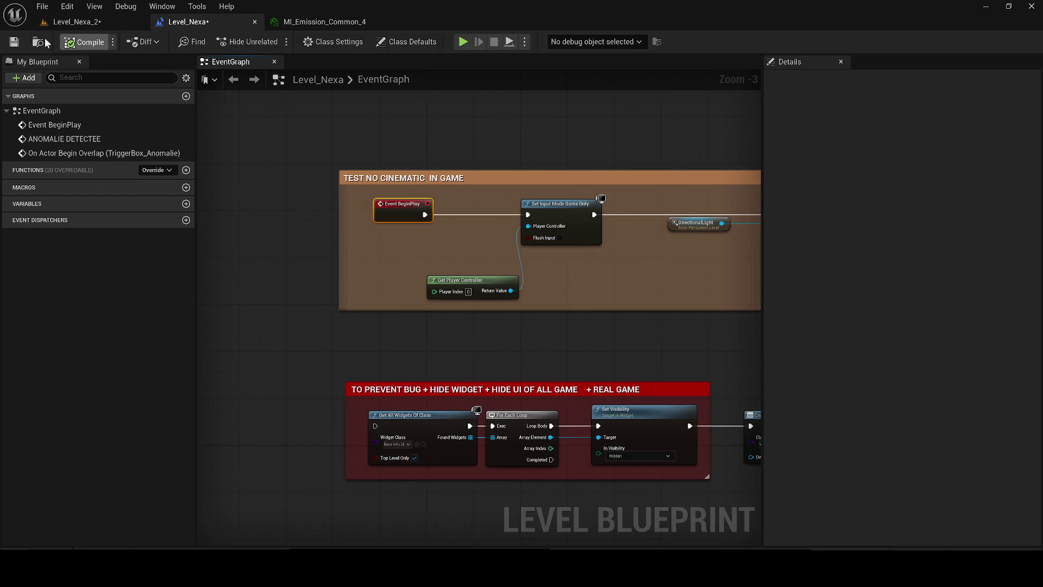
pyautogui.hotkey('ctrl', 's')
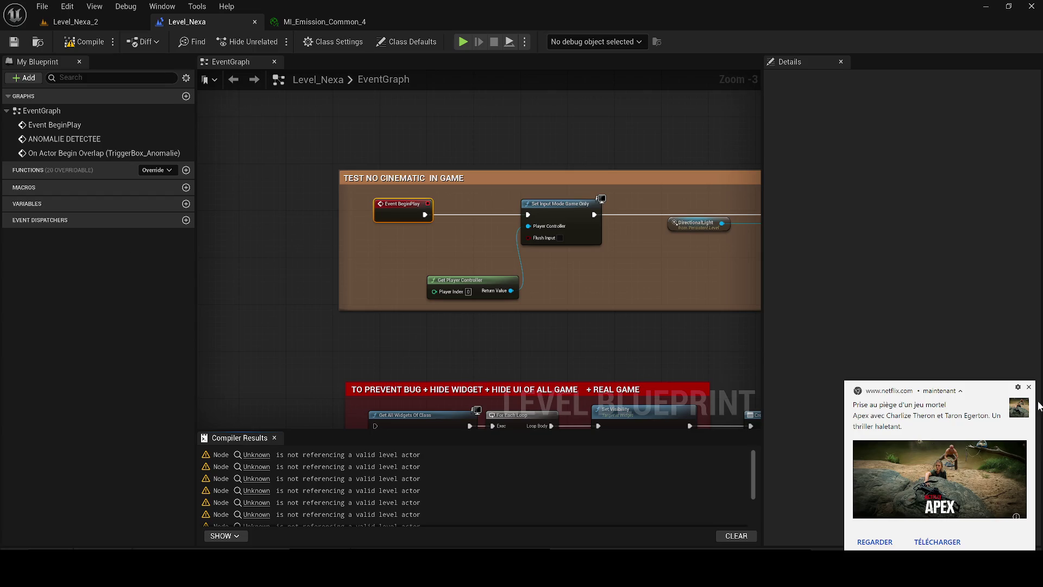
pyautogui.click(1028, 387)
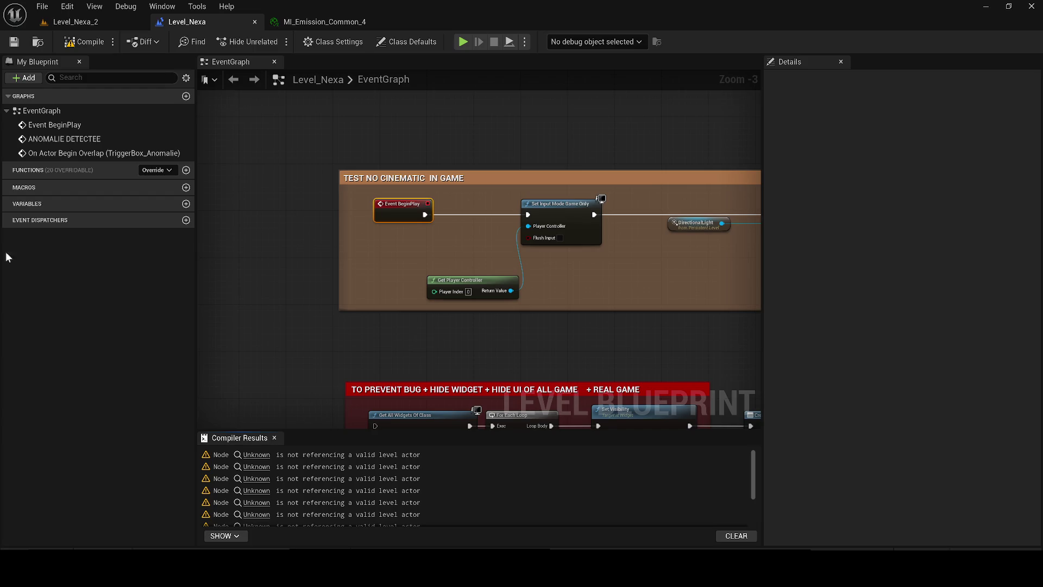
pyautogui.click(286, 456)
# Delete the light-component node cluster, recompile the level blueprint, and save.
pyautogui.scroll(-3, 448, 335)
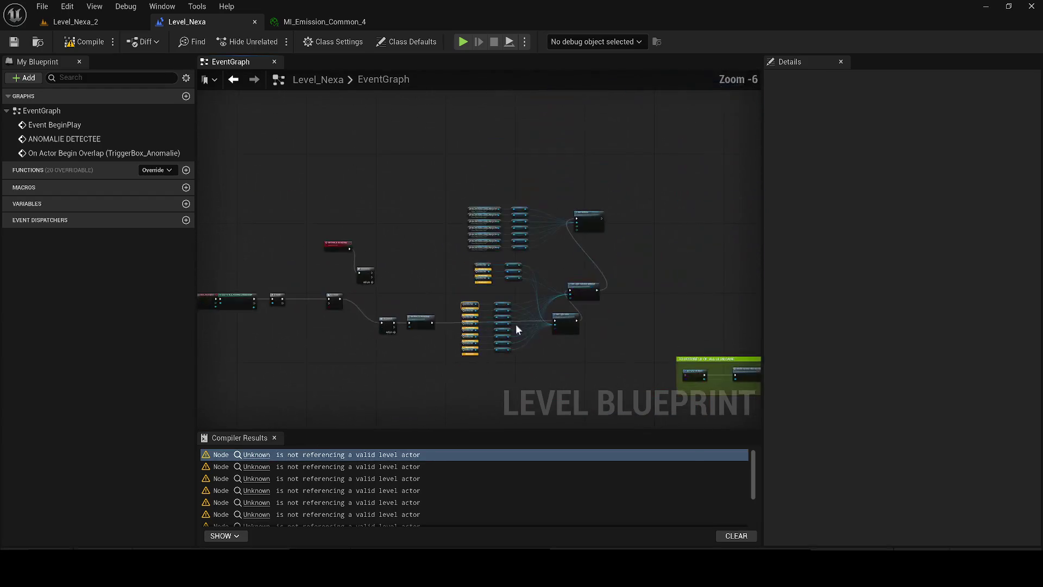
pyautogui.moveTo(602, 362)
pyautogui.mouseDown()
pyautogui.moveTo(480, 240)
pyautogui.moveTo(447, 178)
pyautogui.mouseUp()
pyautogui.press('Delete')
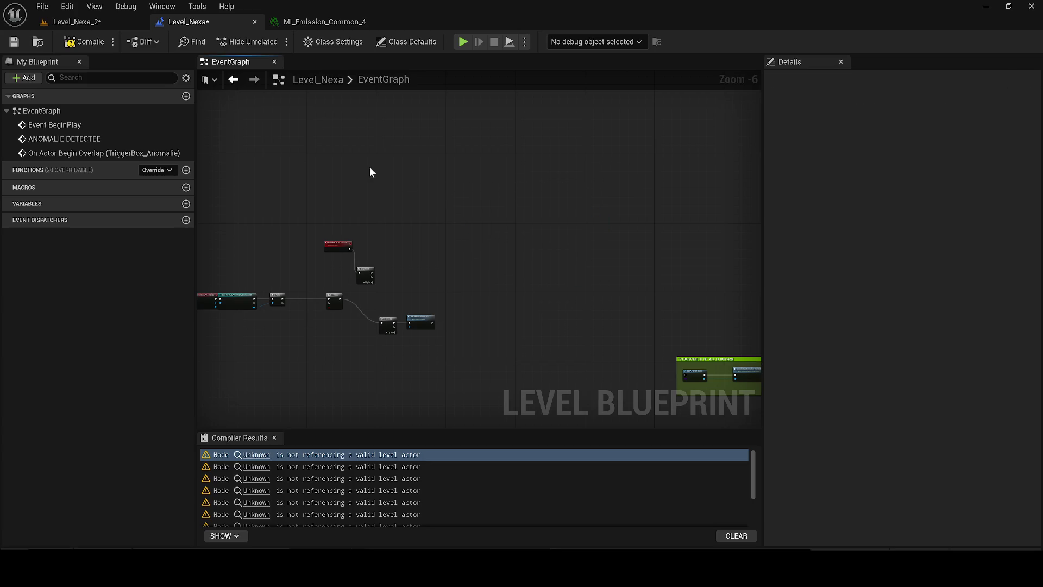
pyautogui.click(84, 42)
pyautogui.hotkey('ctrl', 's')
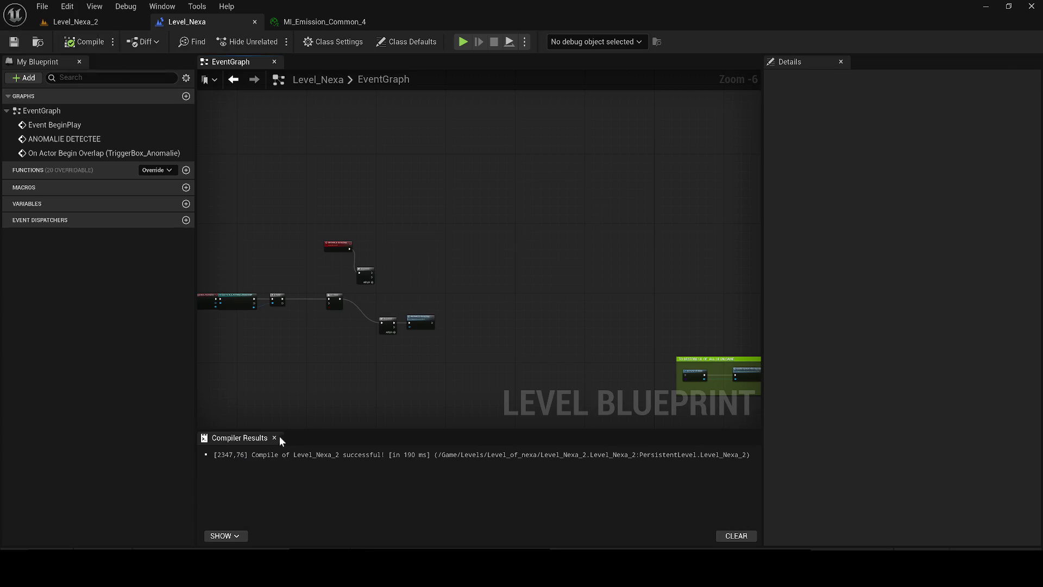
pyautogui.click(275, 437)
# Move the Sequence node up beside ANOMALIE DETECTEE and save Level_Nexa.
pyautogui.scroll(6, 383, 332)
pyautogui.scroll(-3, 478, 250)
pyautogui.scroll(-2, 490, 232)
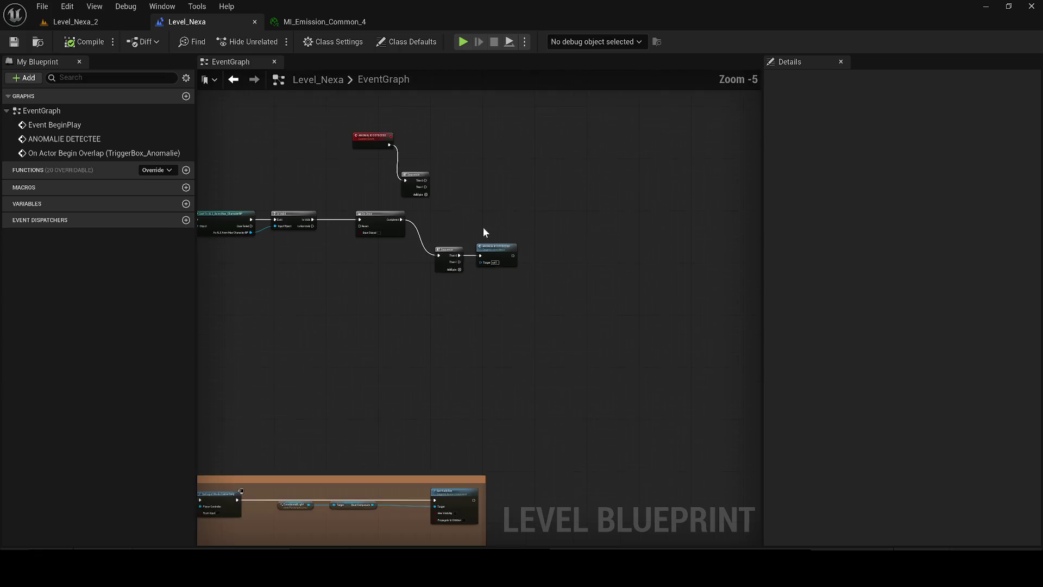
pyautogui.moveTo(416, 212); pyautogui.dragTo(417, 173)
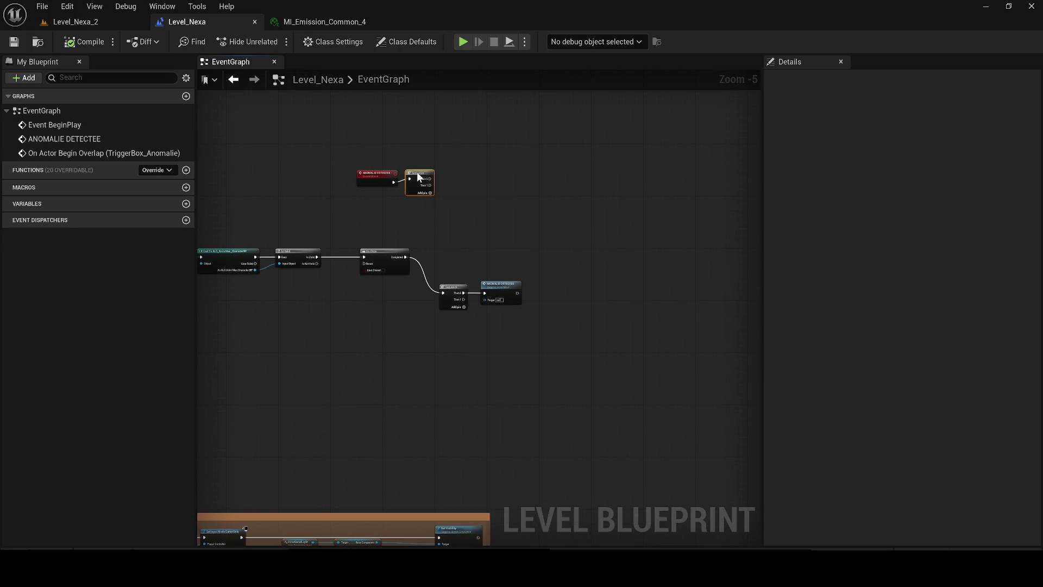
pyautogui.moveTo(453, 204); pyautogui.dragTo(375, 121)
pyautogui.click(14, 41)
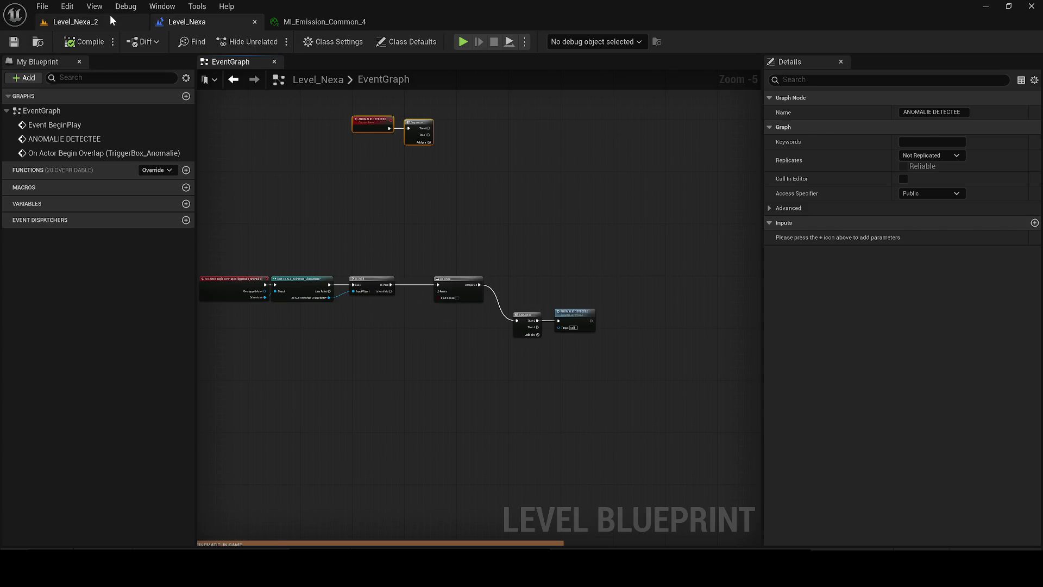
pyautogui.click(76, 22)
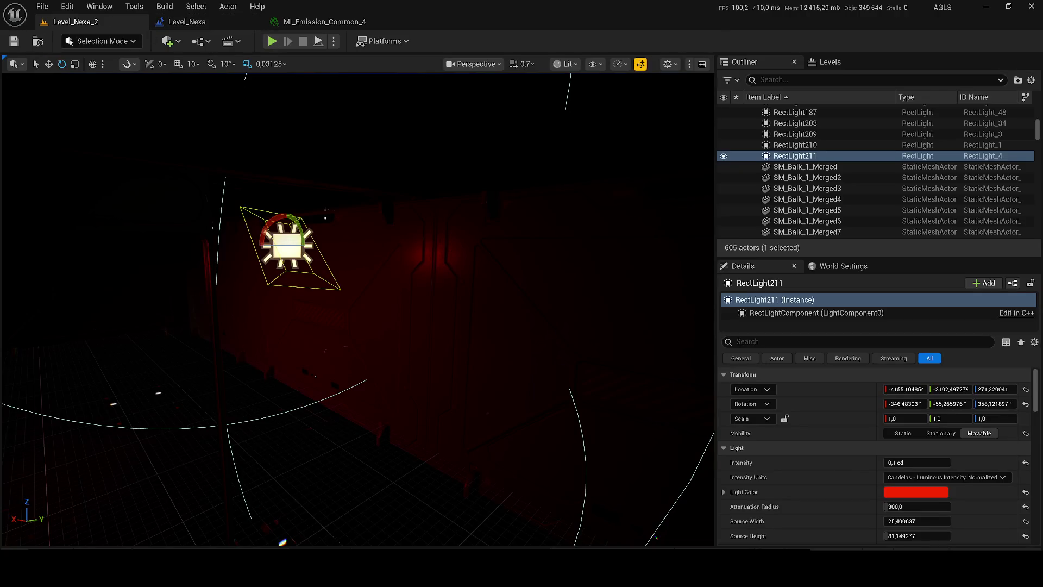
# Run and stop a Play session, then load the LS_Teuthisan_Stand level sequence.
pyautogui.click(272, 42)
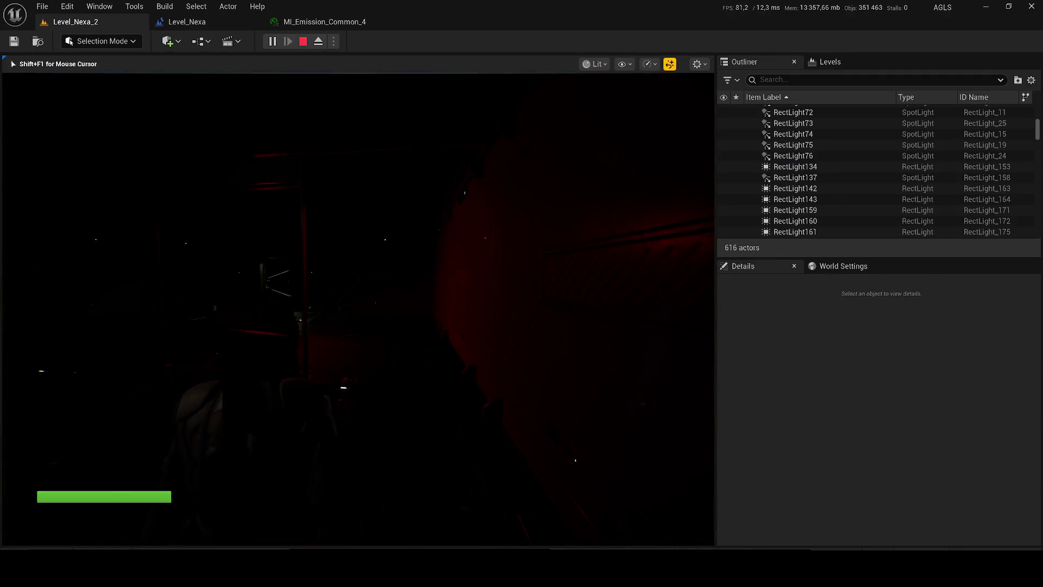
pyautogui.press('Escape')
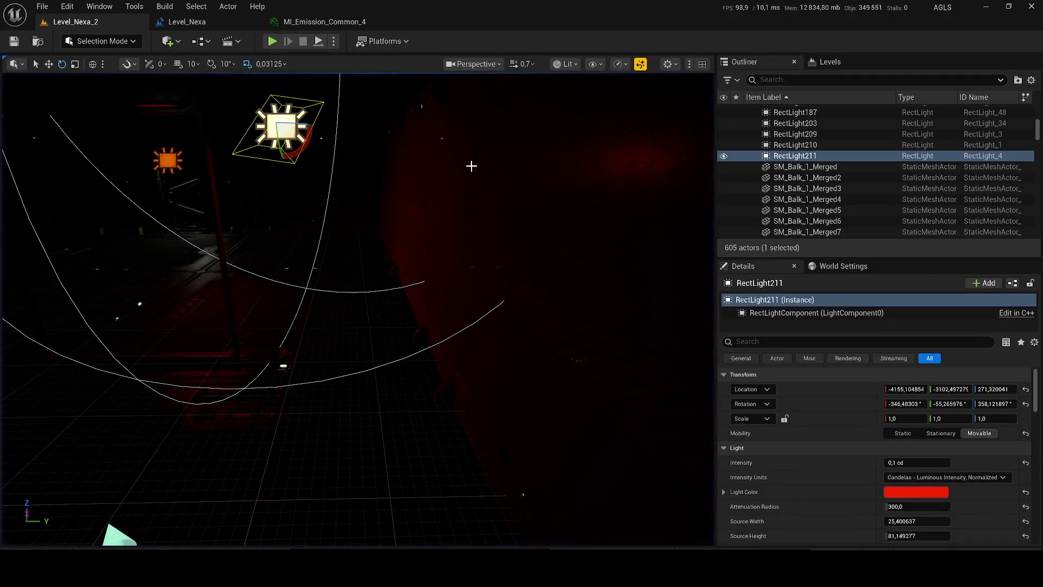
pyautogui.click(811, 188)
pyautogui.click(235, 44)
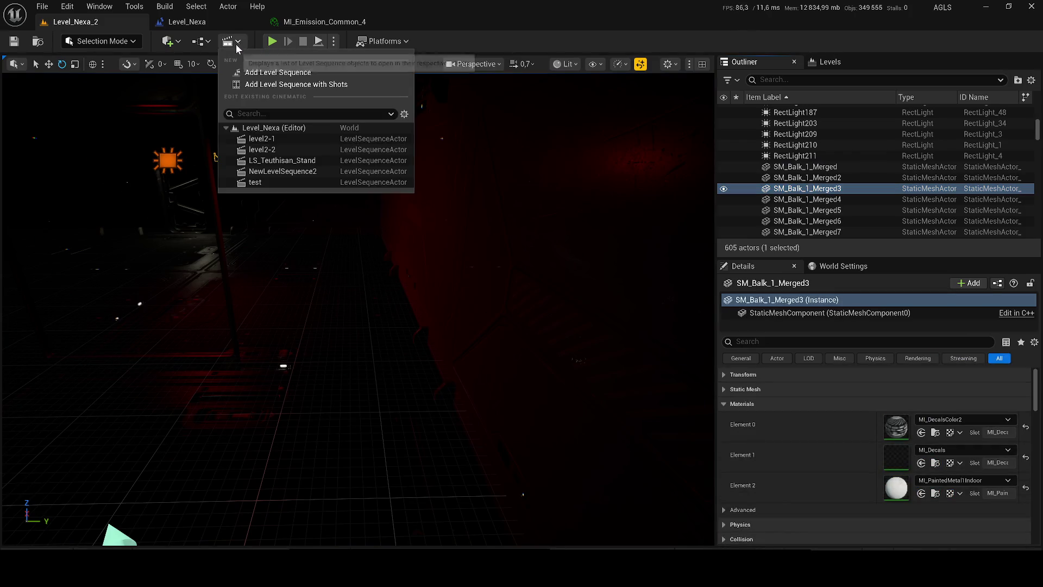
pyautogui.click(280, 160)
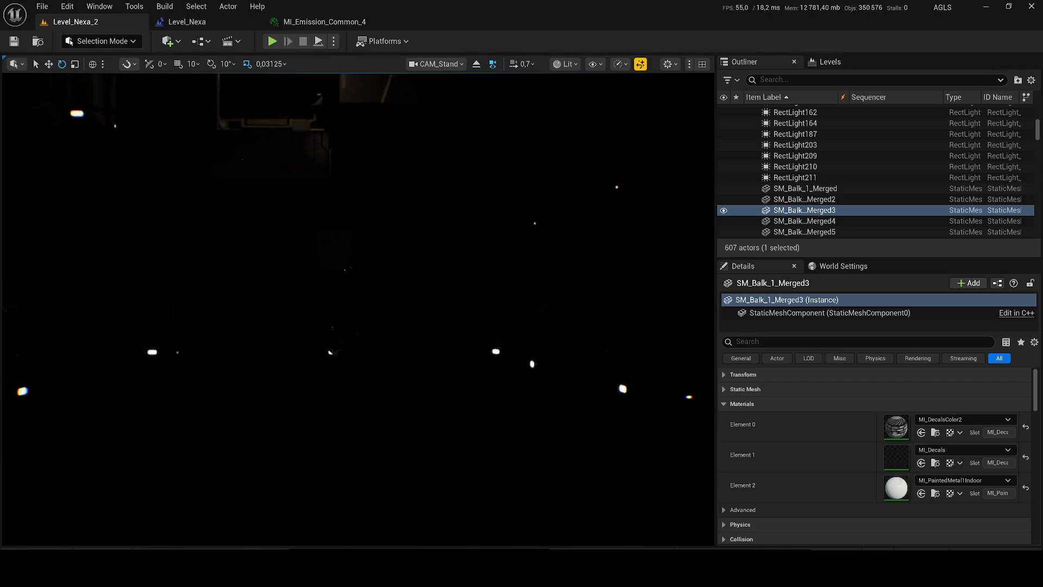
# Toggle the viewport between Lit and Unlit, leaving it Unlit.
pyautogui.click(569, 70)
pyautogui.click(572, 122)
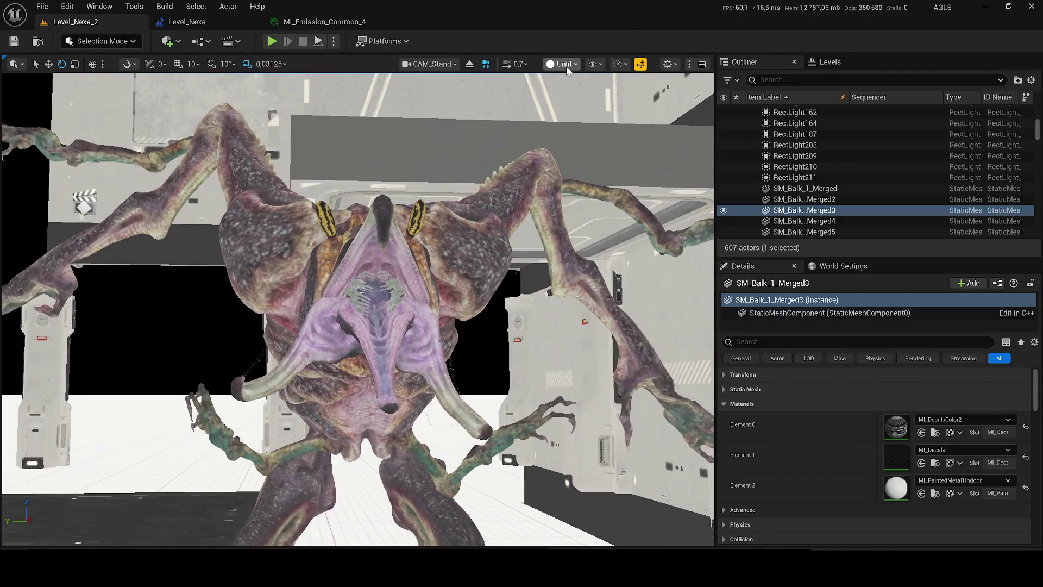
pyautogui.click(562, 64)
pyautogui.click(568, 105)
pyautogui.click(565, 64)
pyautogui.click(567, 119)
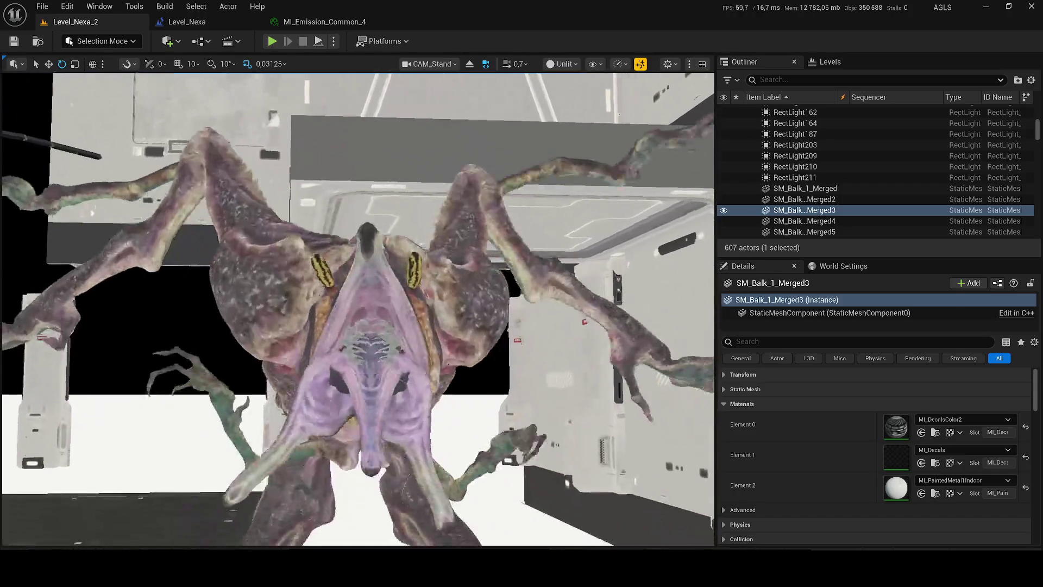
pyautogui.click(455, 65)
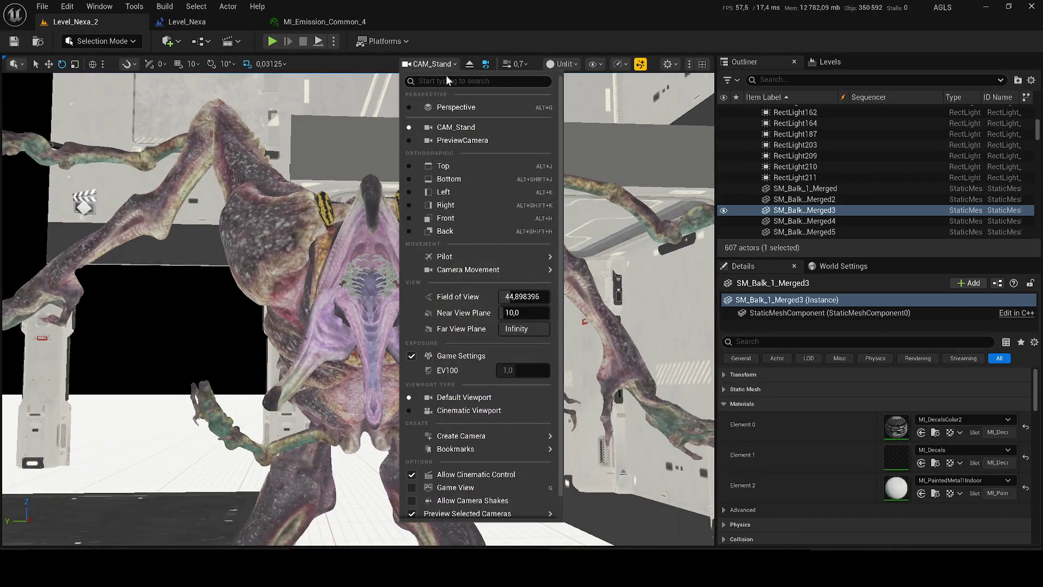
pyautogui.click(271, 55)
# Dismiss the missing-asset error and load the level2-1 level sequence.
pyautogui.click(239, 40)
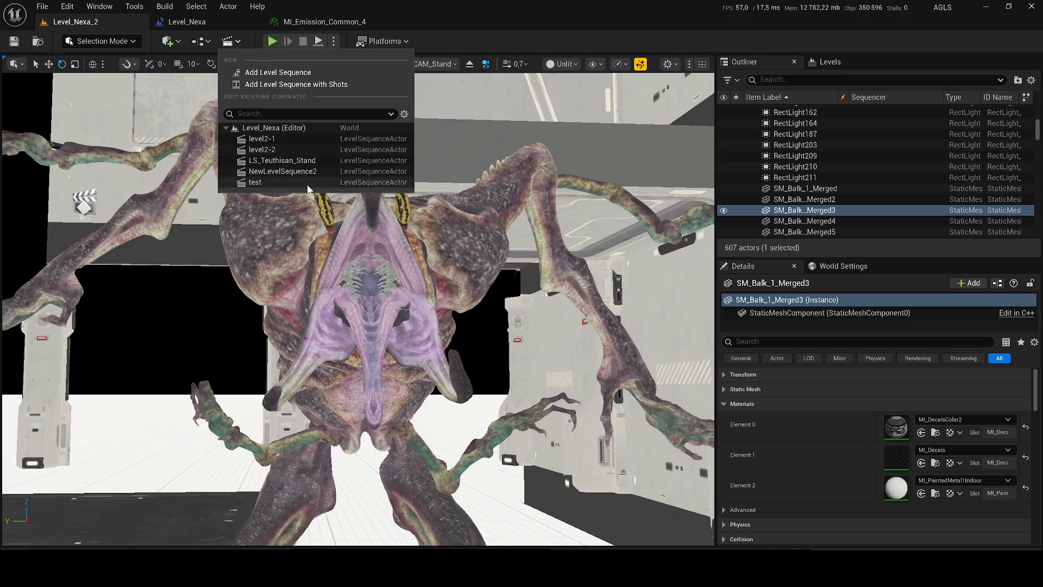
pyautogui.click(301, 173)
pyautogui.click(633, 308)
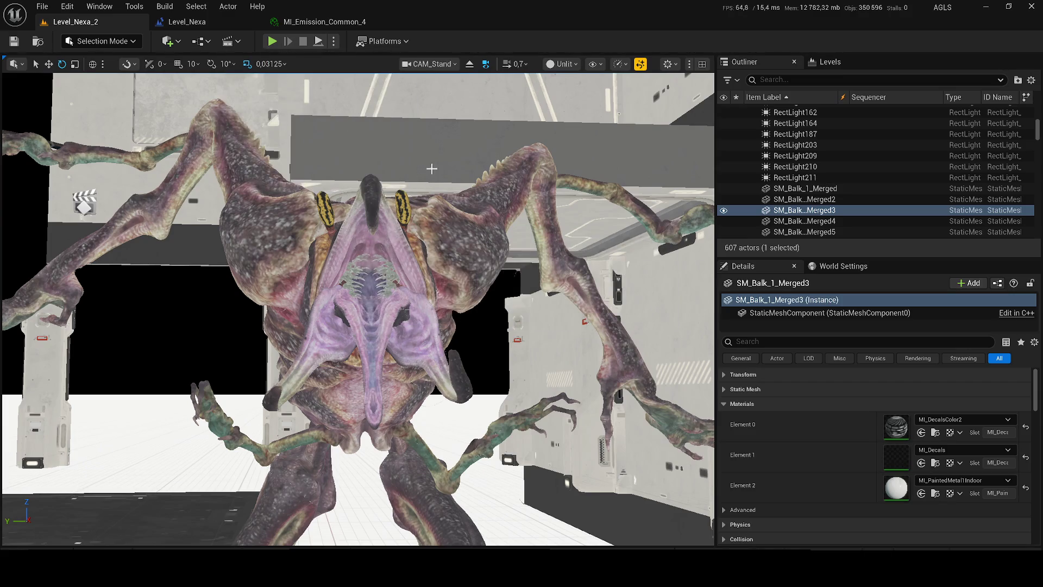
pyautogui.click(241, 44)
pyautogui.click(292, 137)
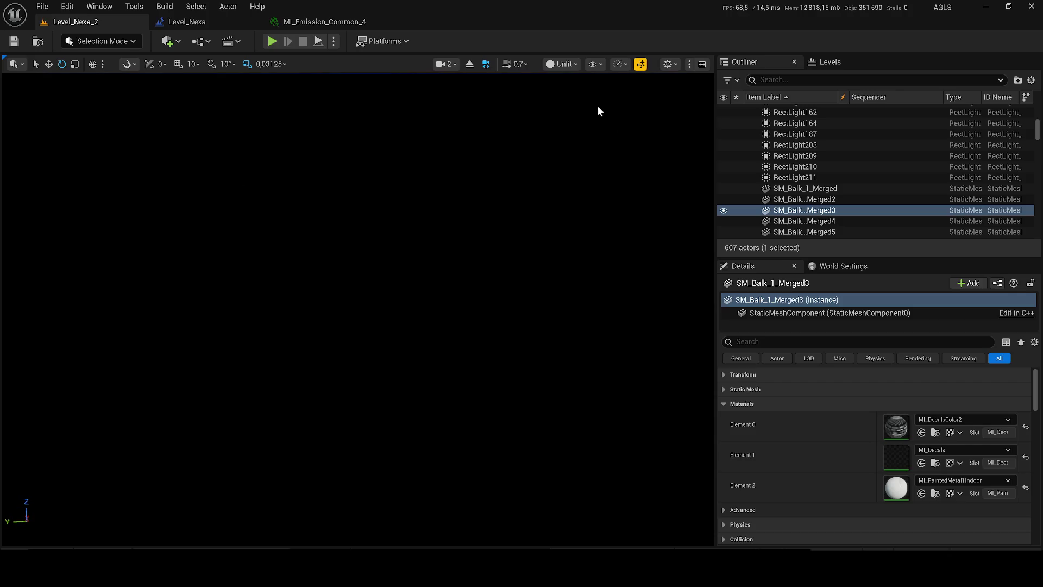
# Try NewLevelSequence2, dismiss its missing-asset message, and load the test sequence.
pyautogui.click(238, 41)
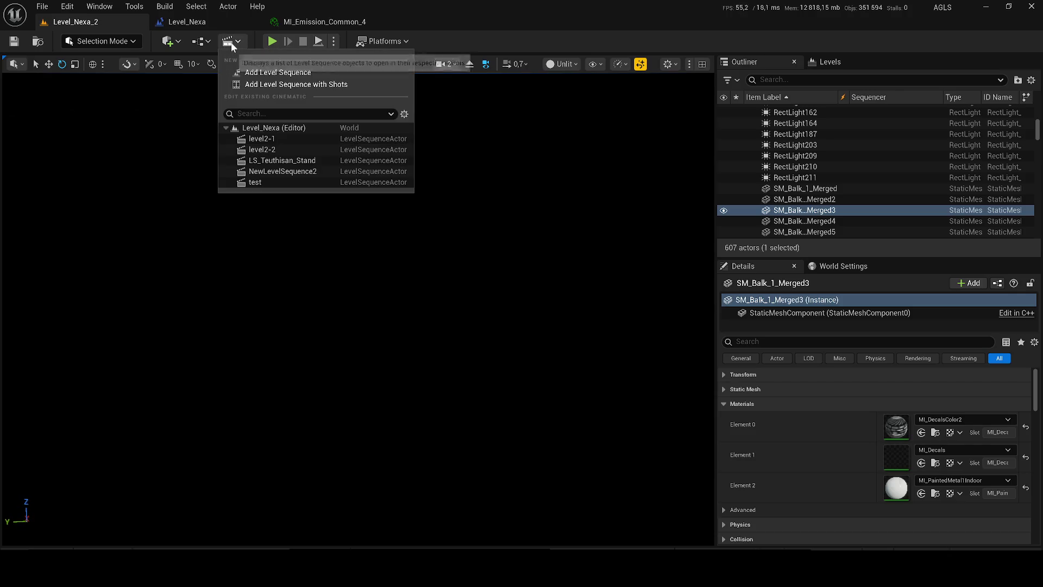
pyautogui.click(273, 158)
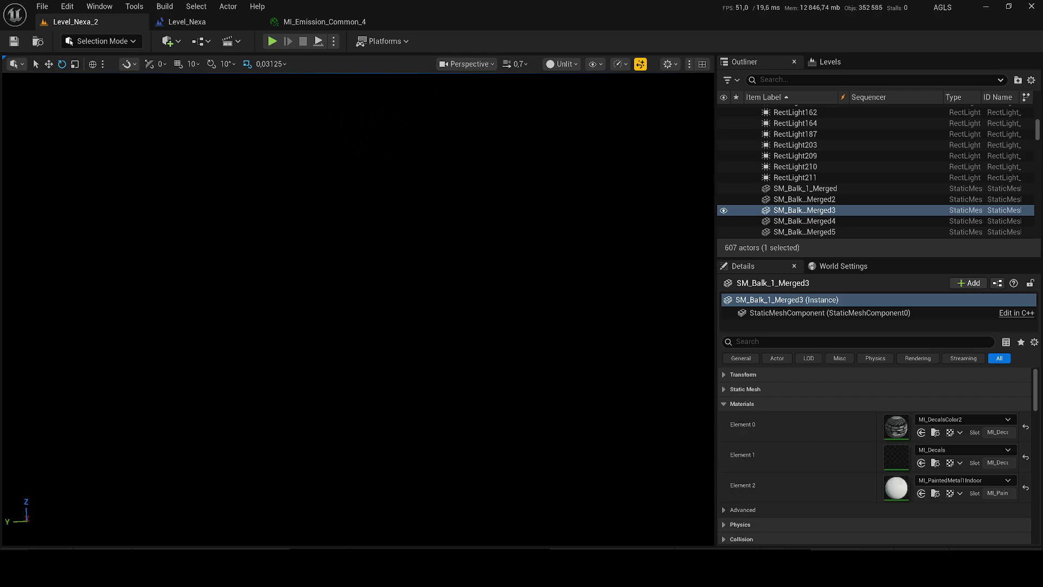
pyautogui.click(238, 41)
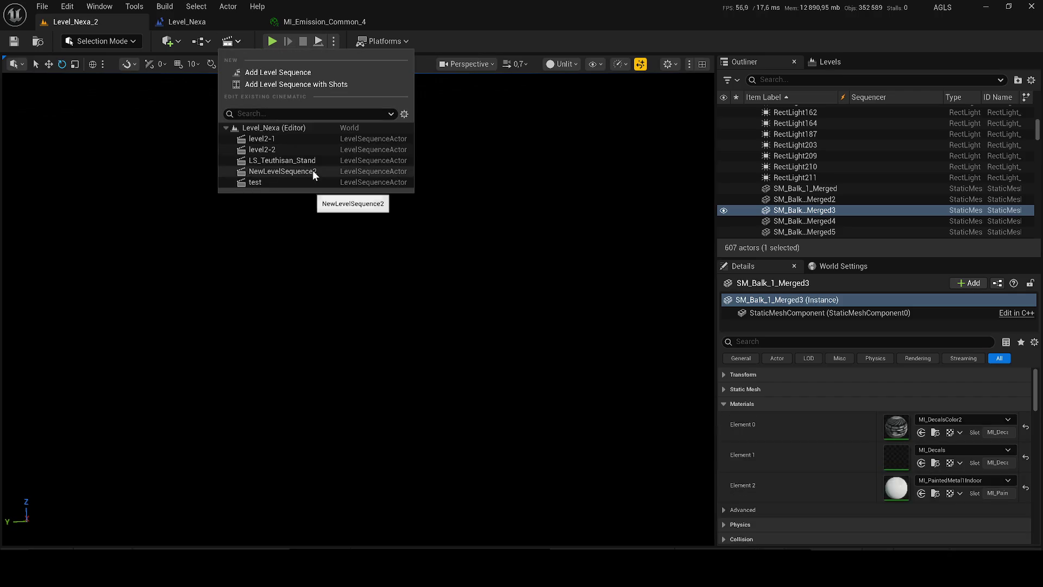
pyautogui.click(294, 175)
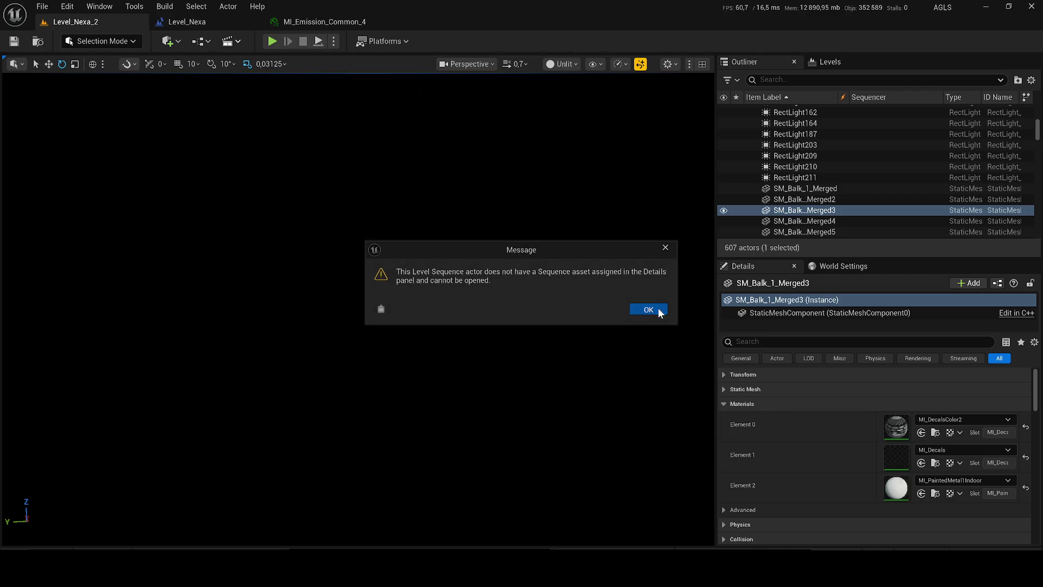
pyautogui.click(649, 312)
pyautogui.click(231, 41)
pyautogui.click(266, 186)
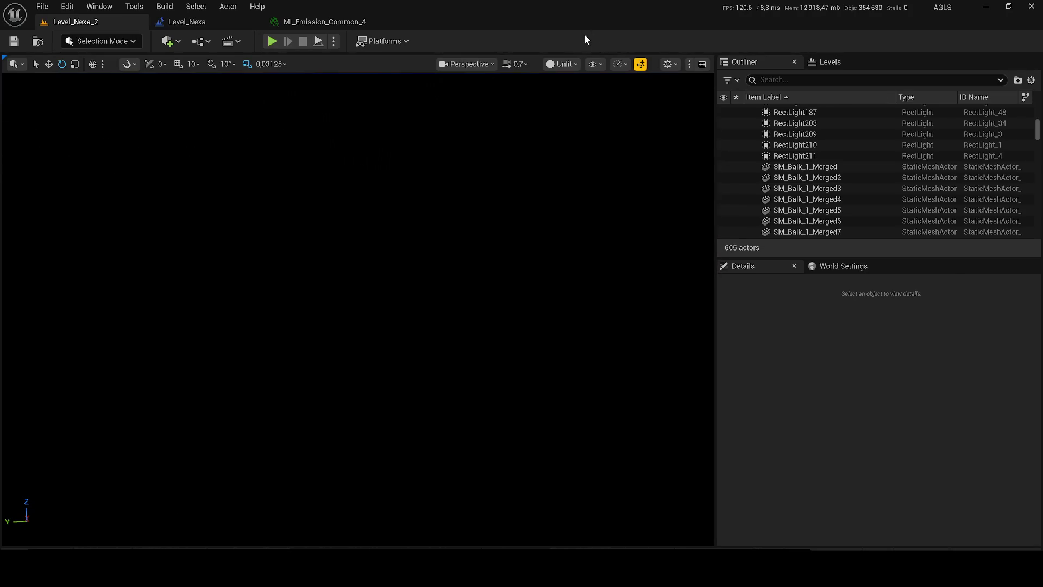
pyautogui.click(556, 66)
# Fly the viewport camera over the level toward the glass-panel room.
pyautogui.click(427, 208)
pyautogui.moveTo(577, 114); pyautogui.dragTo(541, 116)
pyautogui.scroll(1, 541, 115)
pyautogui.scroll(3, 354, 309)
pyautogui.press('w')
pyautogui.scroll(-3, 353, 310)
pyautogui.moveTo(544, 116); pyautogui.dragTo(562, 97)
# Compare Lit and Unlit rendering around a quick Play test, ending on Unlit.
pyautogui.click(563, 63)
pyautogui.click(571, 110)
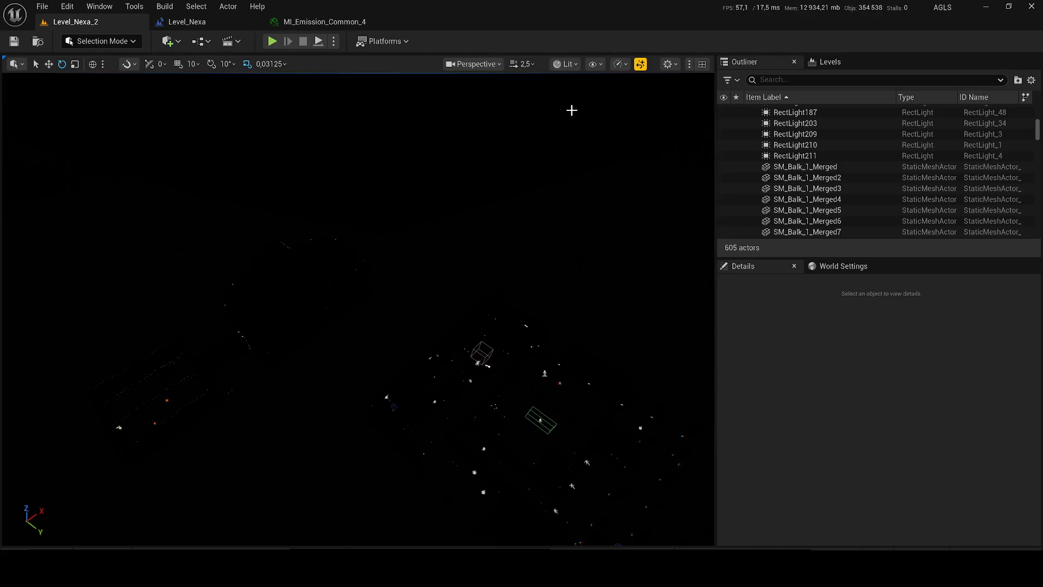
pyautogui.click(565, 63)
pyautogui.click(574, 123)
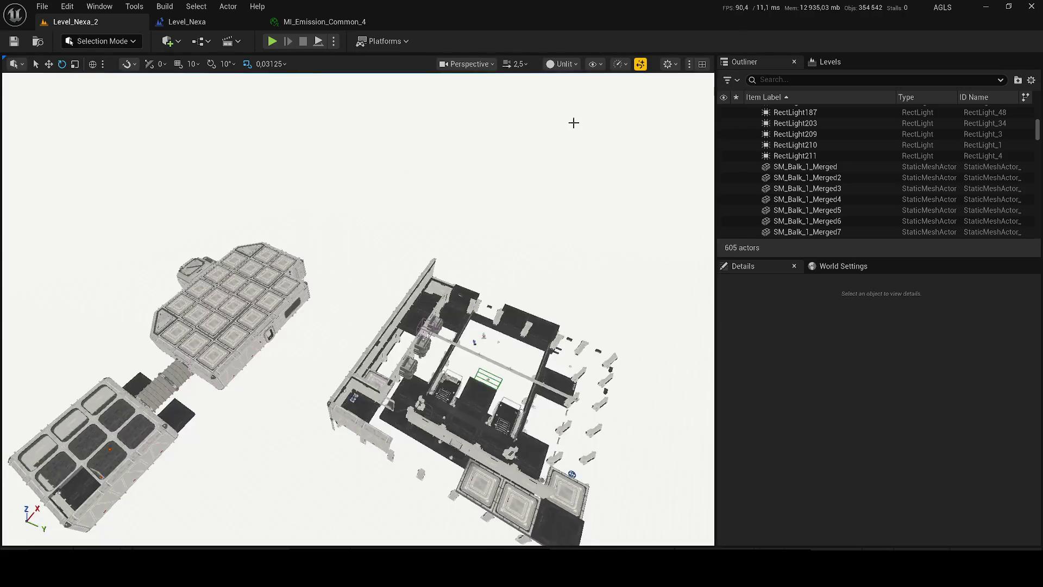
pyautogui.click(272, 42)
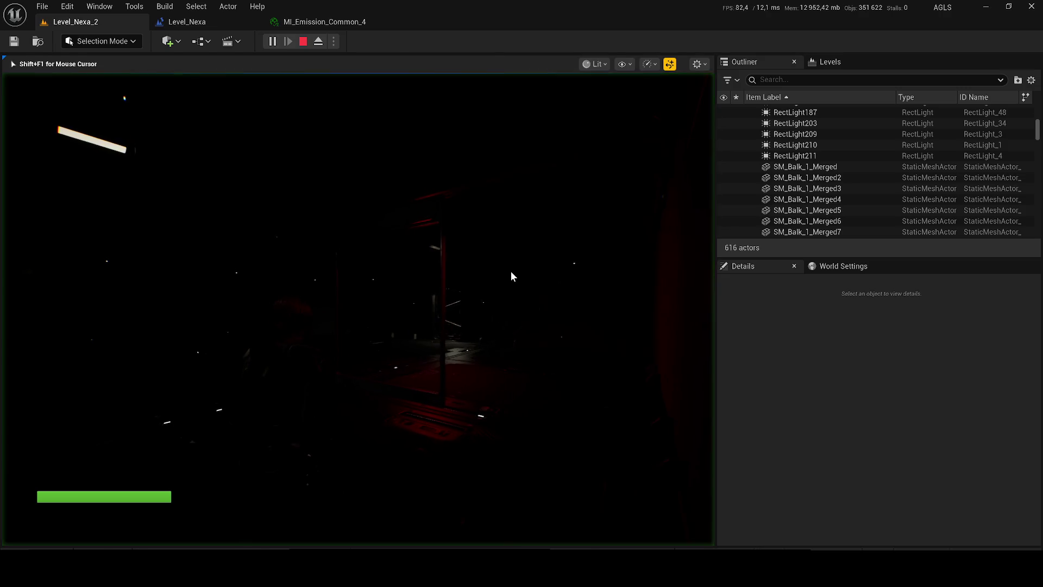
pyautogui.press('Escape')
pyautogui.click(567, 63)
pyautogui.click(582, 112)
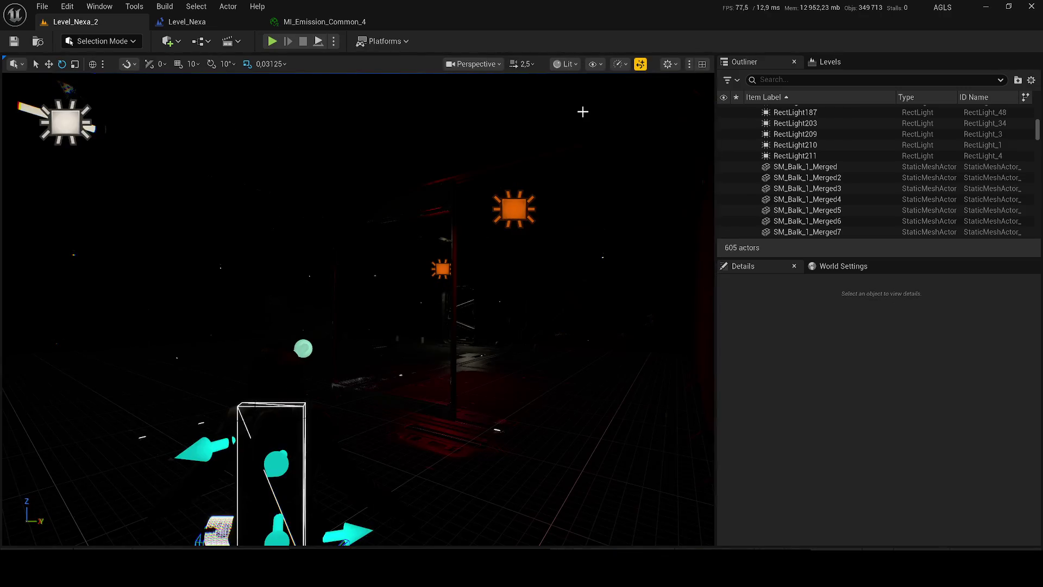
pyautogui.click(566, 64)
pyautogui.click(574, 121)
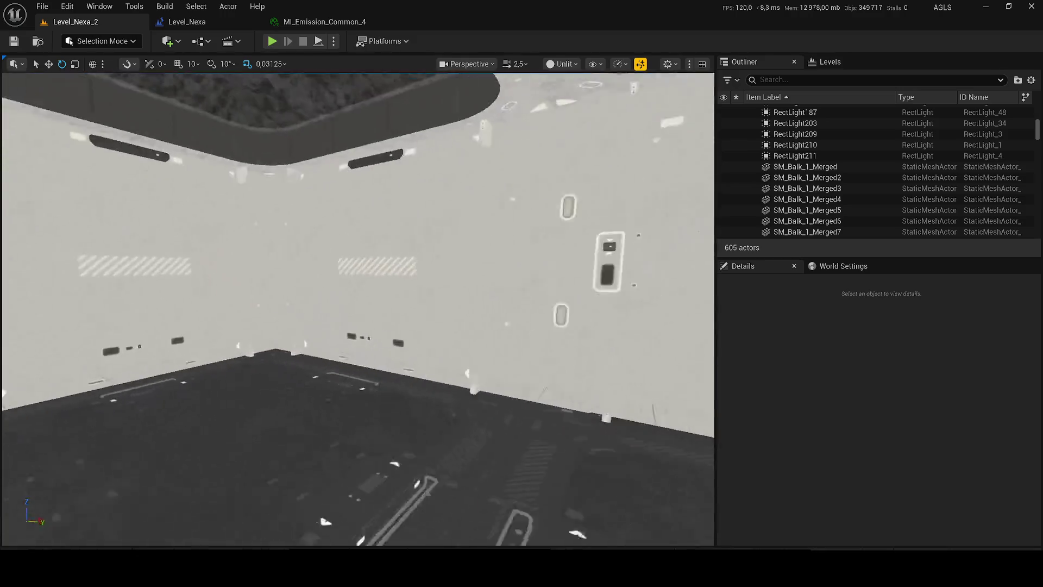
# Move closer to the glass panel and open the Content Drawer showing TEU assets.
pyautogui.scroll(-3, 359, 310)
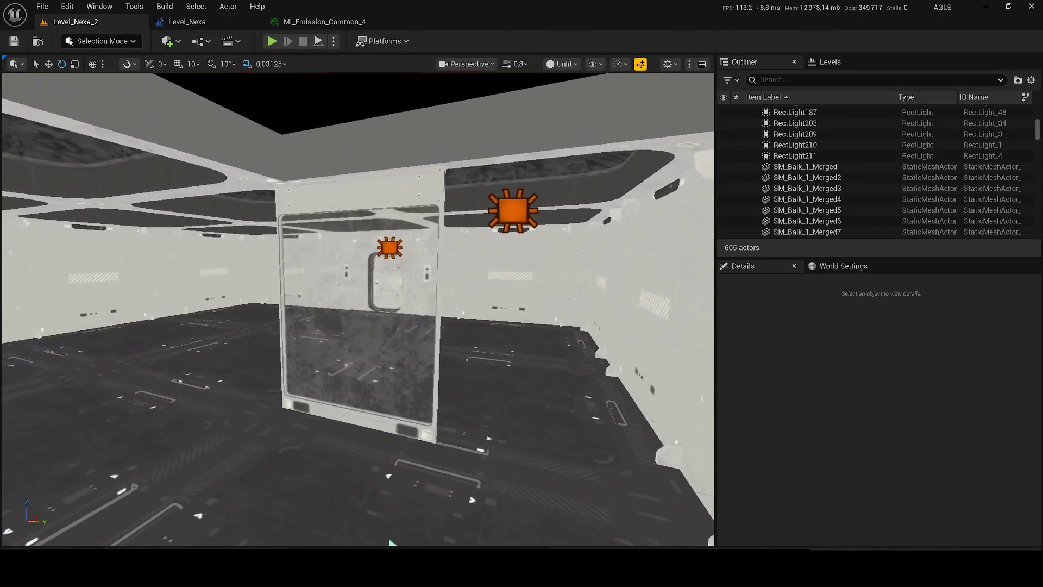
pyautogui.moveTo(390, 542); pyautogui.dragTo(314, 508)
pyautogui.hotkey('ctrl', 'space')
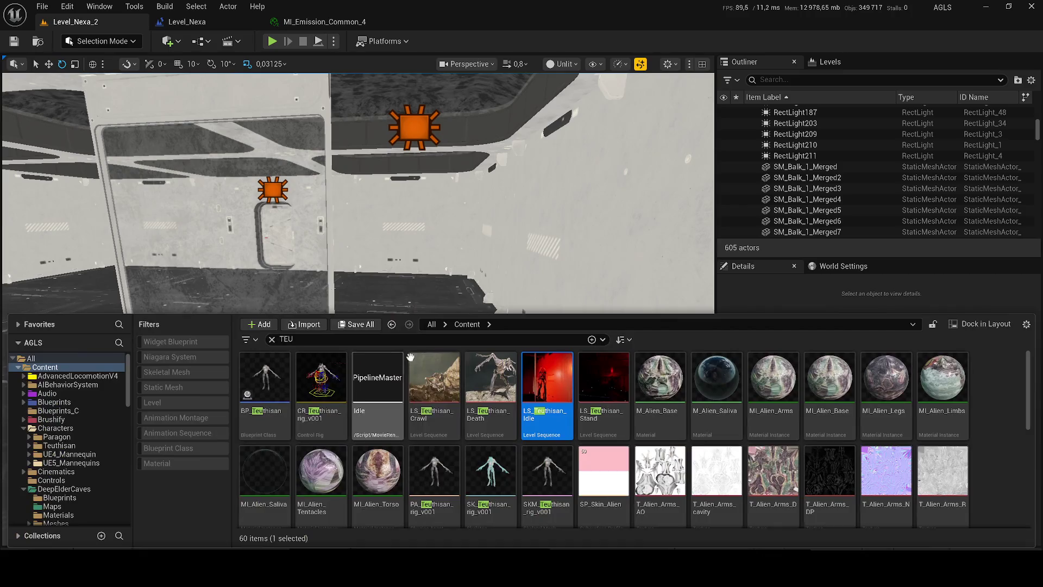
# Place BP_Teuthisan by the glass panel, rotate it about -83°, and save.
pyautogui.moveTo(259, 387)
pyautogui.mouseDown()
pyautogui.moveTo(288, 388)
pyautogui.moveTo(427, 275)
pyautogui.moveTo(423, 371)
pyautogui.mouseUp()
pyautogui.press('e')
pyautogui.press('Right')
pyautogui.moveTo(378, 370)
pyautogui.mouseDown()
pyautogui.moveTo(348, 375)
pyautogui.moveTo(295, 446)
pyautogui.mouseUp()
pyautogui.press('w')
pyautogui.hotkey('ctrl', 's')
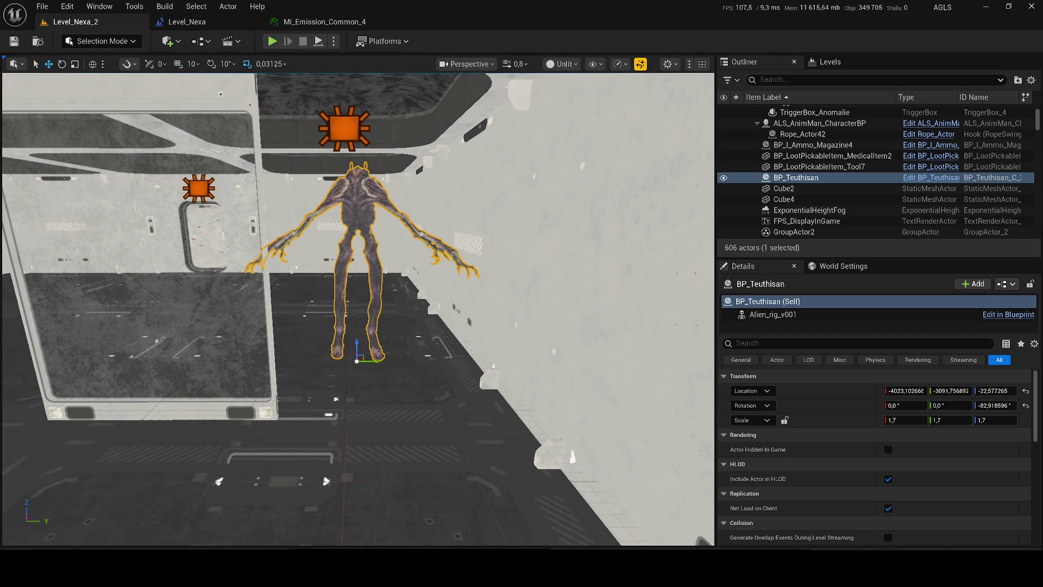
pyautogui.rightClick(793, 177)
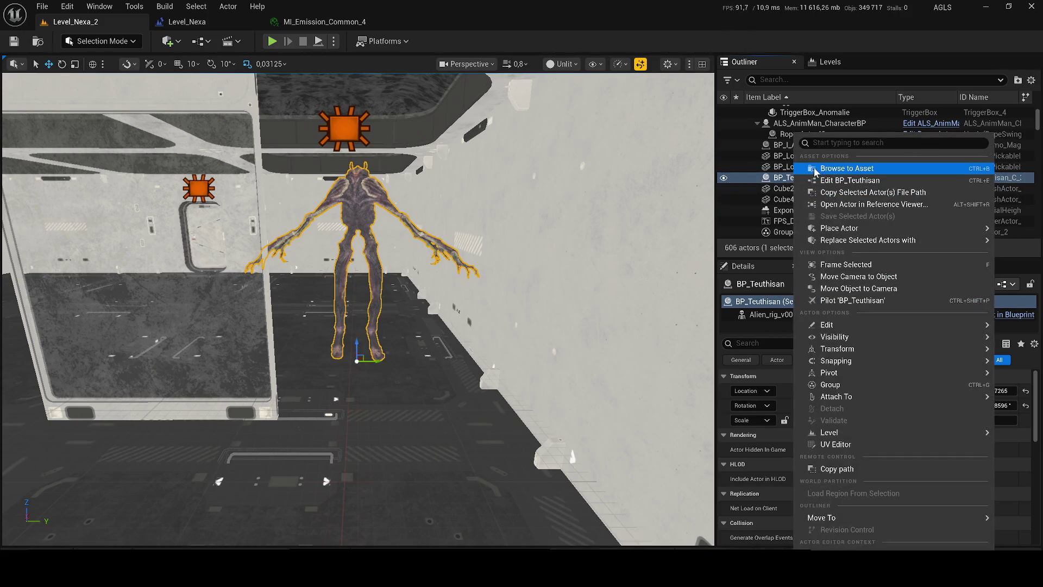
# Open the BP_Teuthisan blueprint and locate the SKM_Teuthisan_rig_v001 skeletal mesh asset.
pyautogui.click(815, 170)
pyautogui.doubleClick(485, 394)
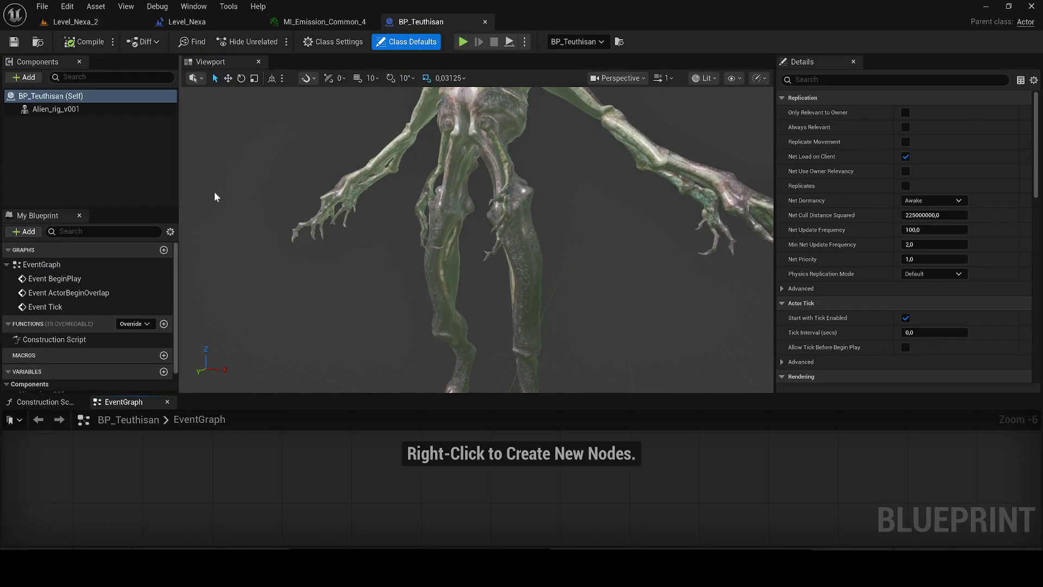
pyautogui.click(390, 248)
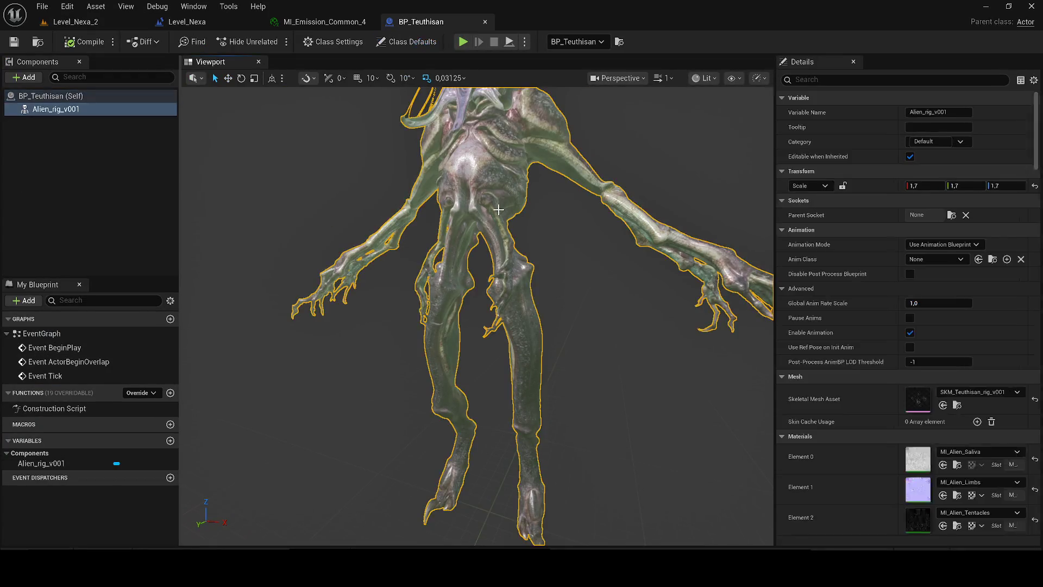
pyautogui.scroll(-5, 659, 310)
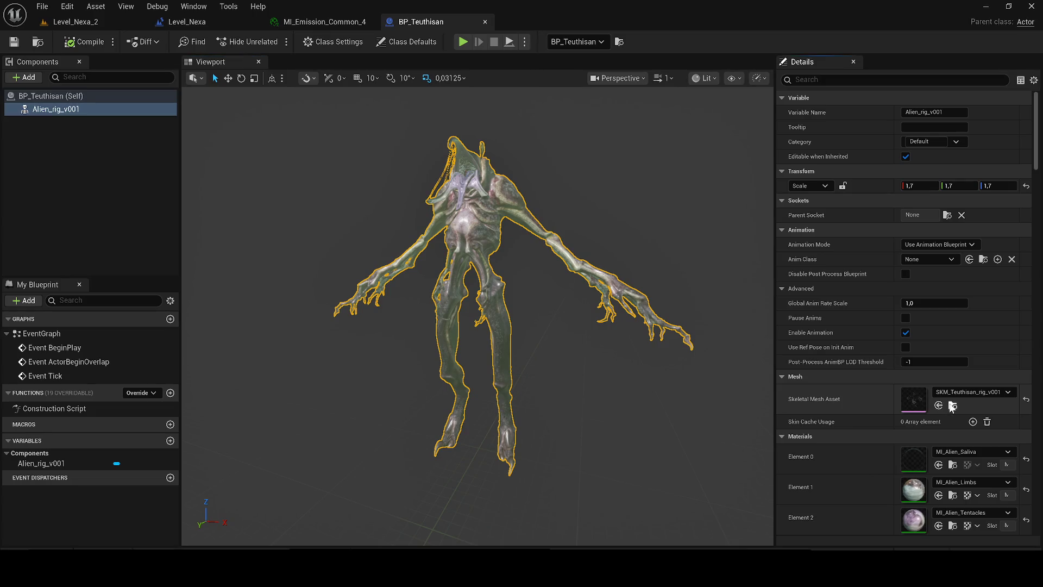
pyautogui.click(942, 406)
# Export SKM_Teuthisan_rig_v001 as an FBX to the Desktop with default export options.
pyautogui.rightClick(449, 389)
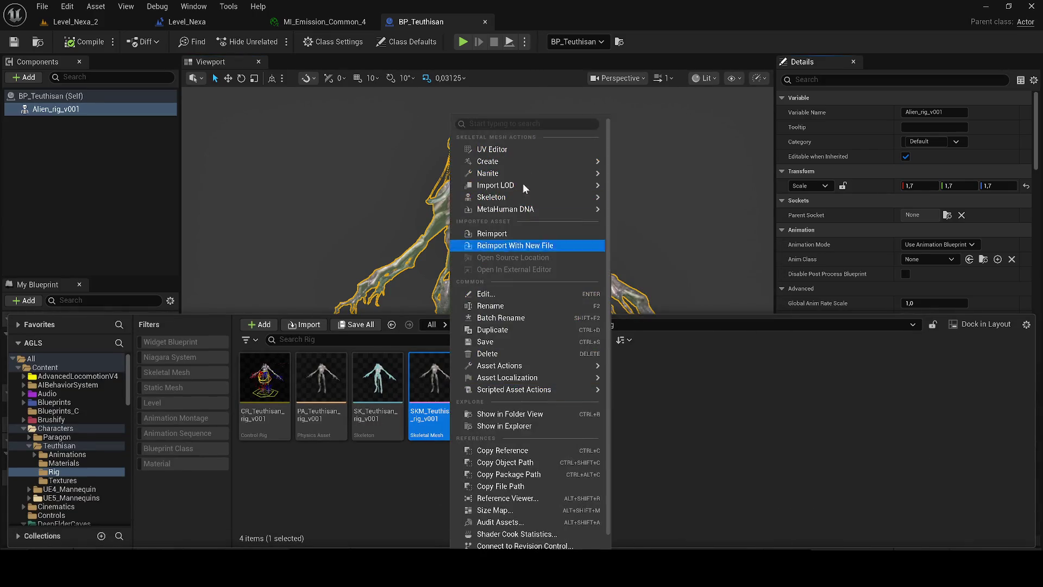
pyautogui.moveTo(519, 199)
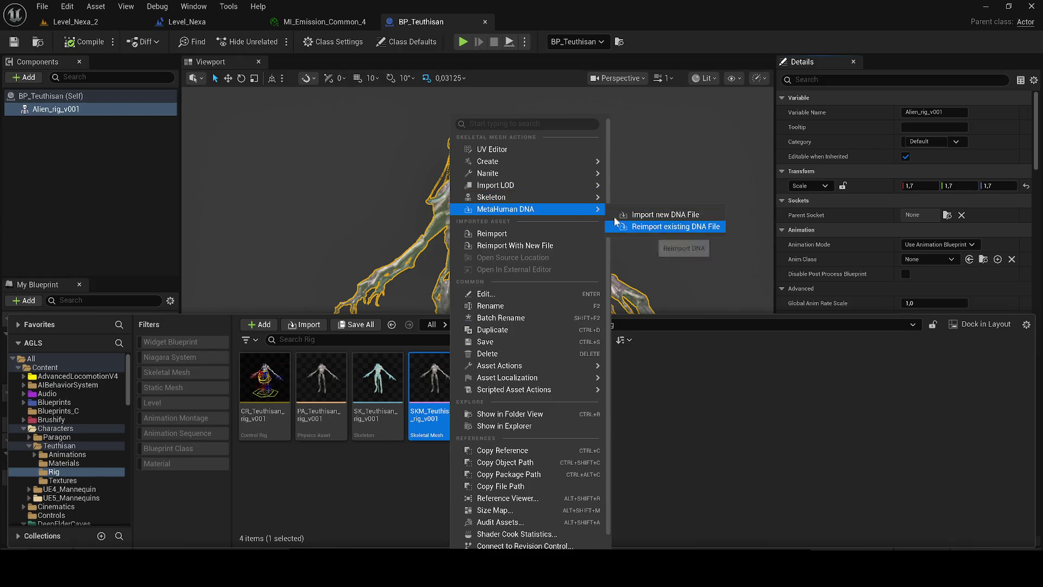
pyautogui.moveTo(531, 366)
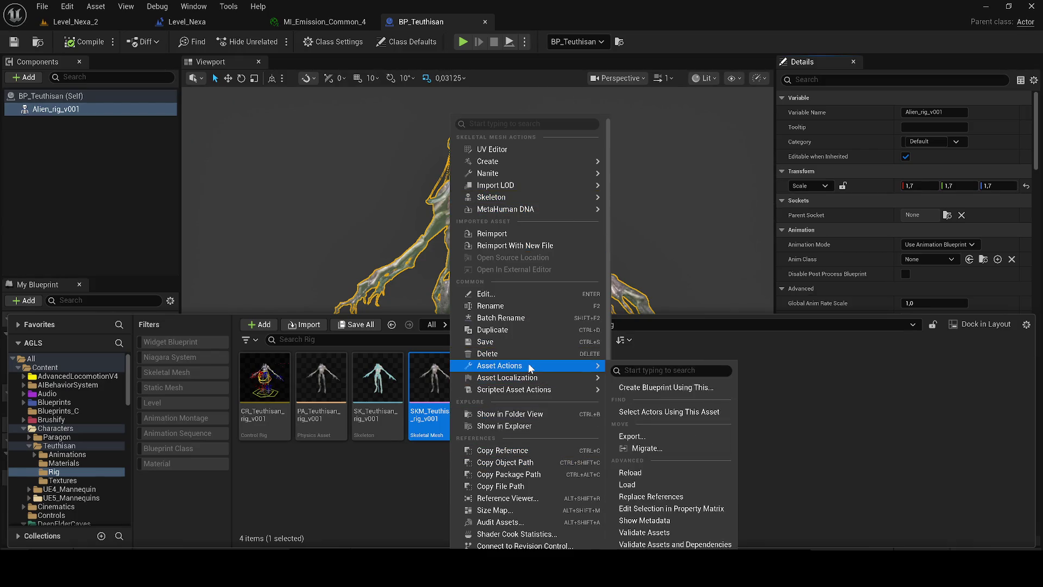
pyautogui.click(638, 437)
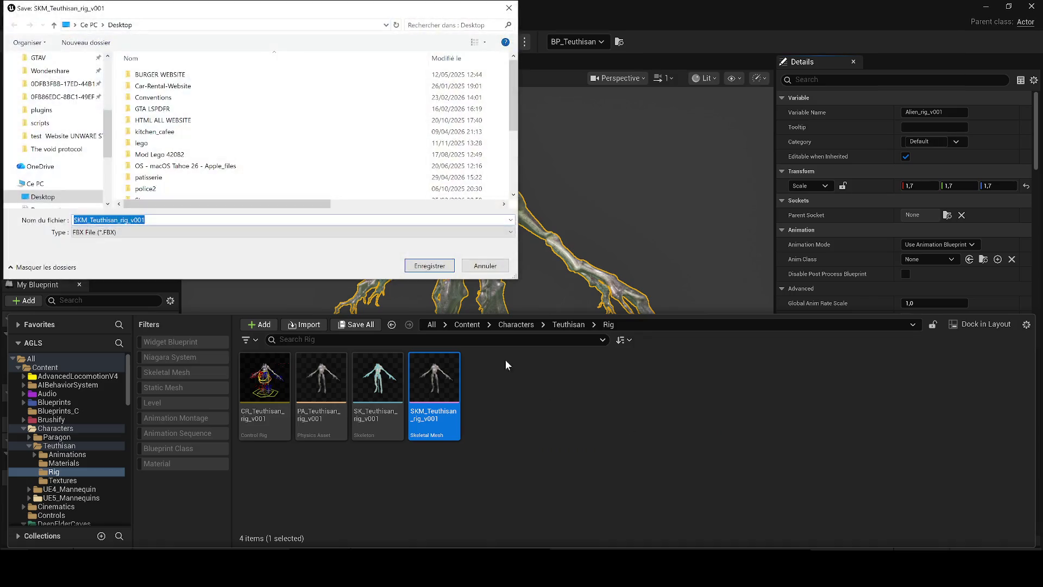
pyautogui.click(422, 265)
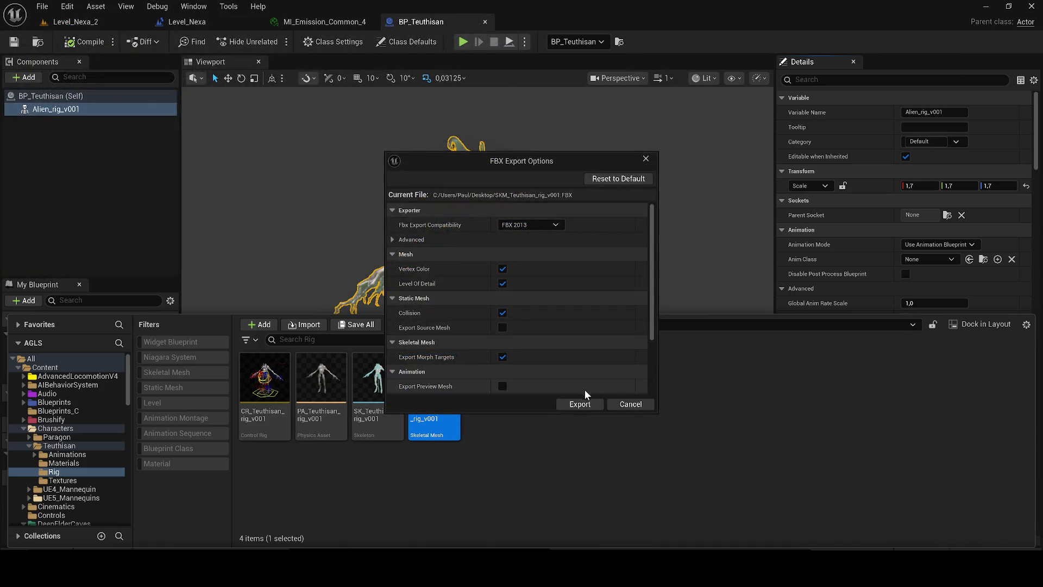
pyautogui.click(586, 402)
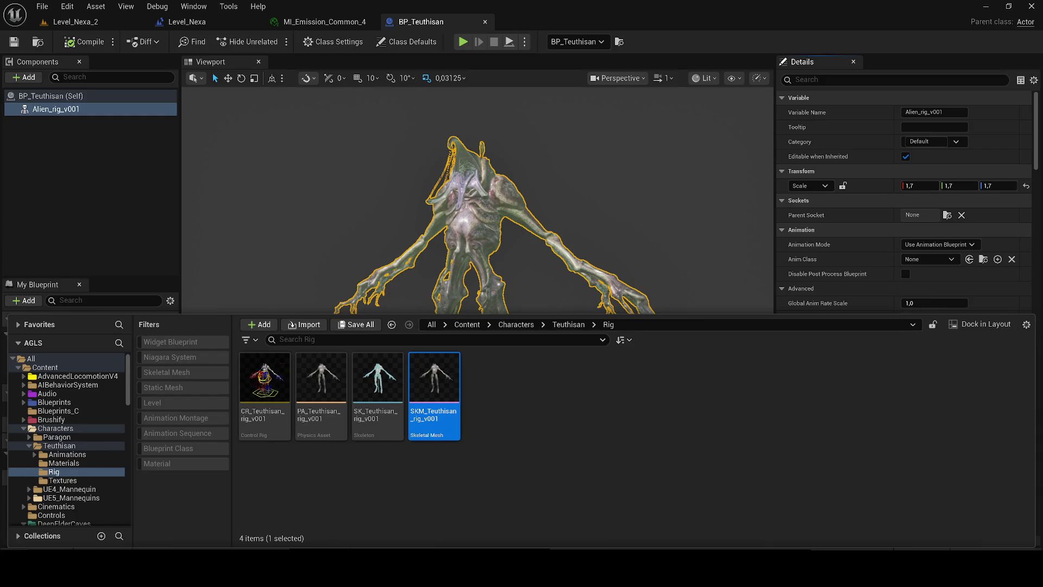
# Close and reopen the content browser, then bring up the skeletal mesh's asset actions.
pyautogui.click(52, 217)
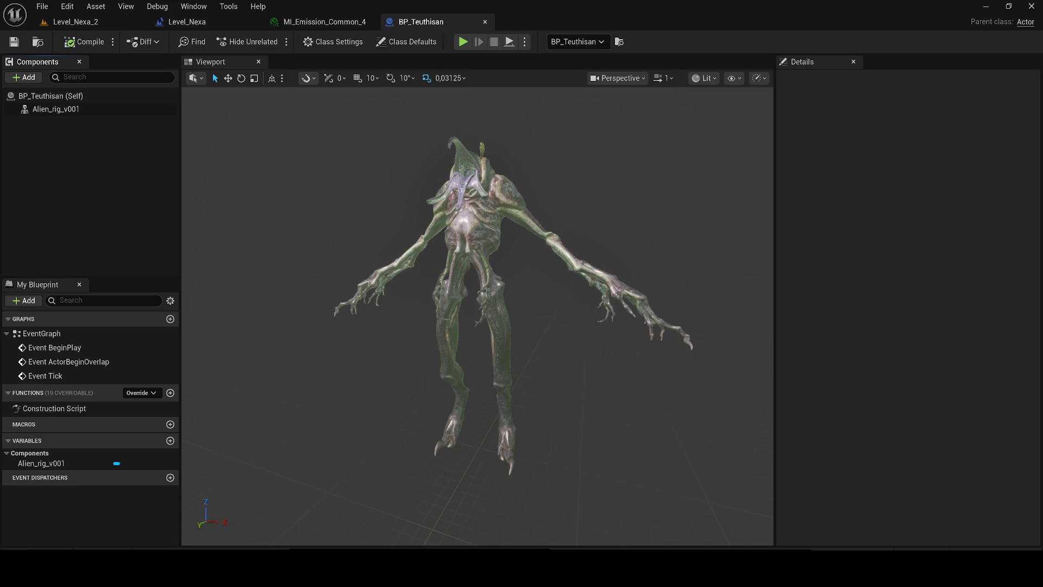
pyautogui.click(41, 557)
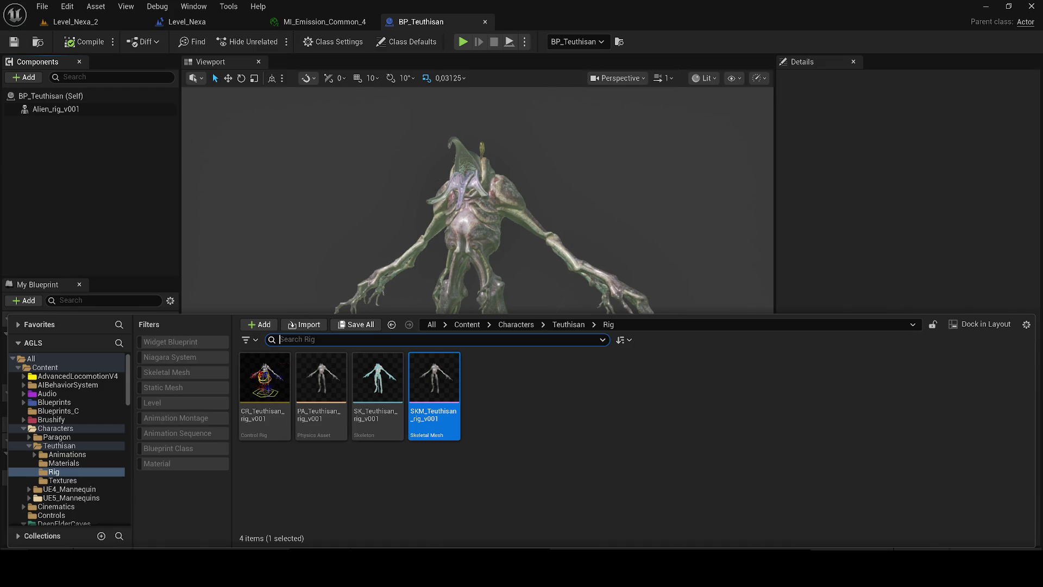
pyautogui.rightClick(426, 405)
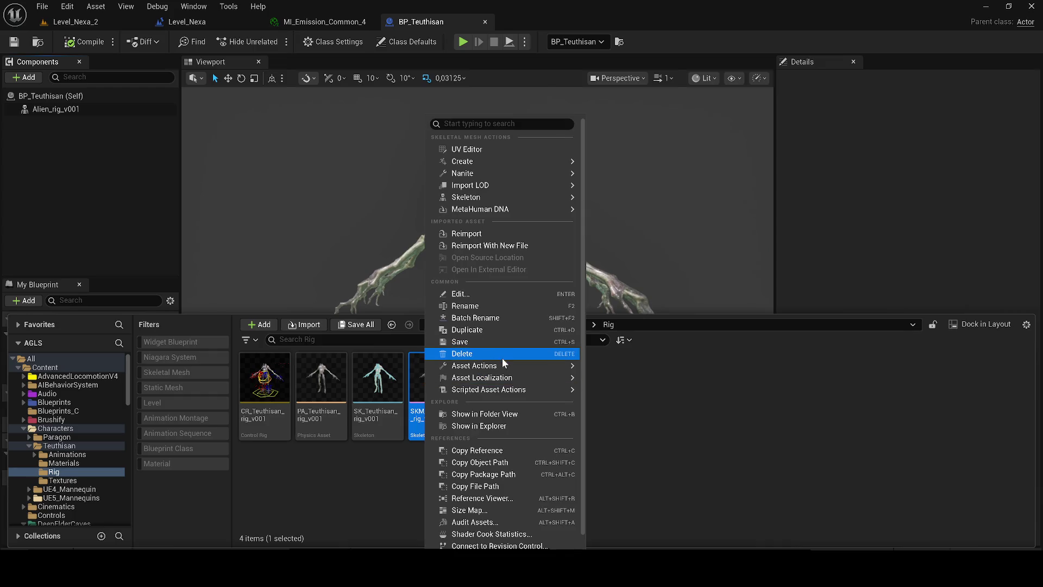
pyautogui.moveTo(515, 362)
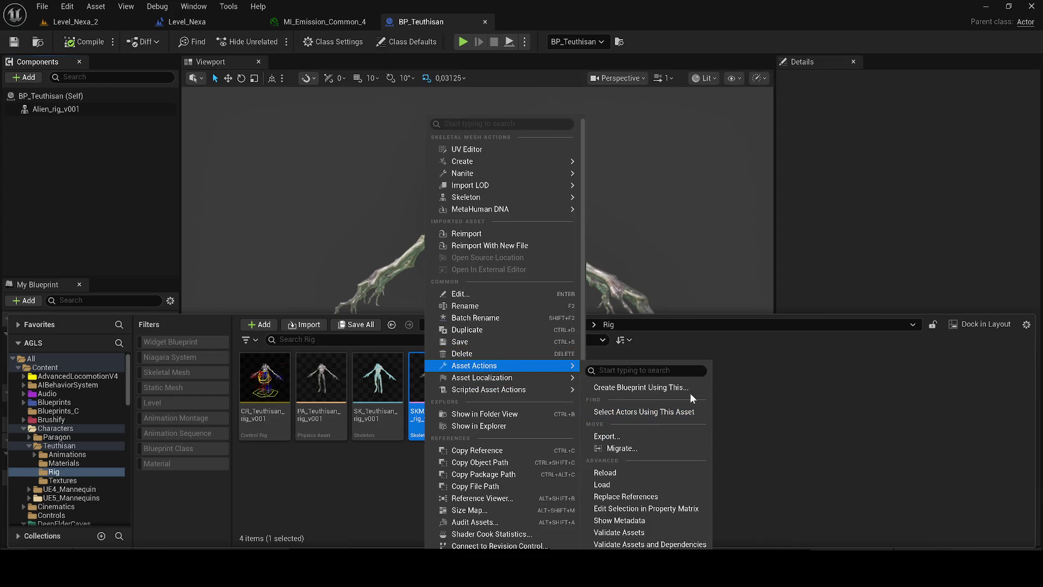
pyautogui.moveTo(544, 390)
pyautogui.click(630, 395)
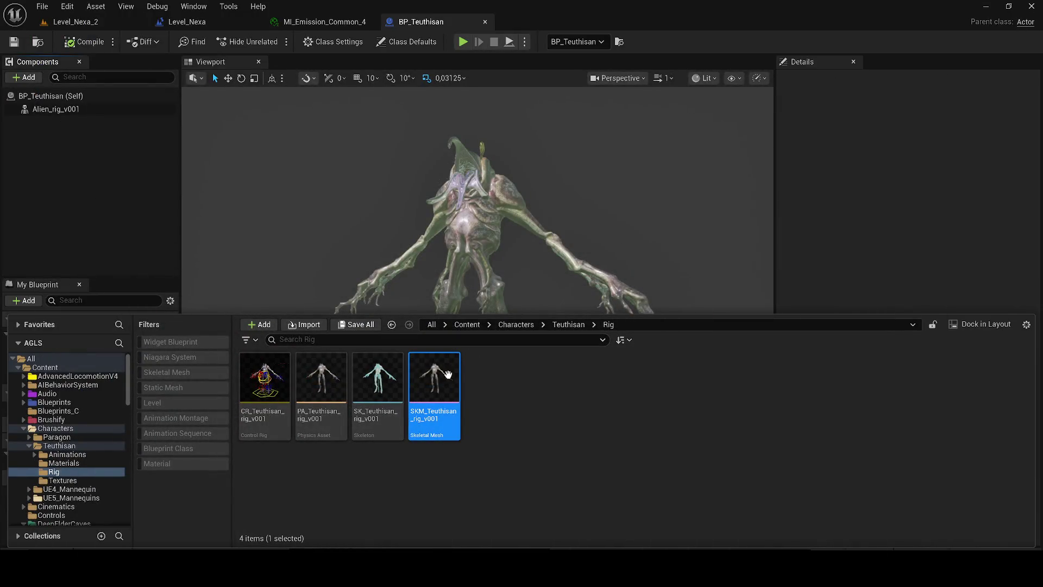
# Browse the Content Drawer to Teuthisan > Animations > MRQ.
pyautogui.click(568, 324)
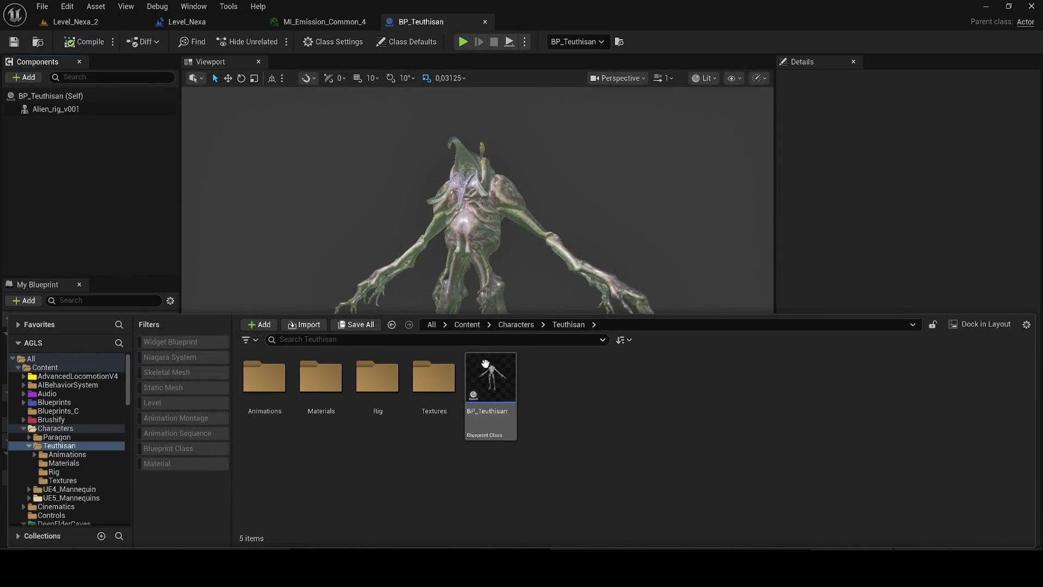
pyautogui.click(329, 410)
pyautogui.click(280, 408)
pyautogui.doubleClick(279, 410)
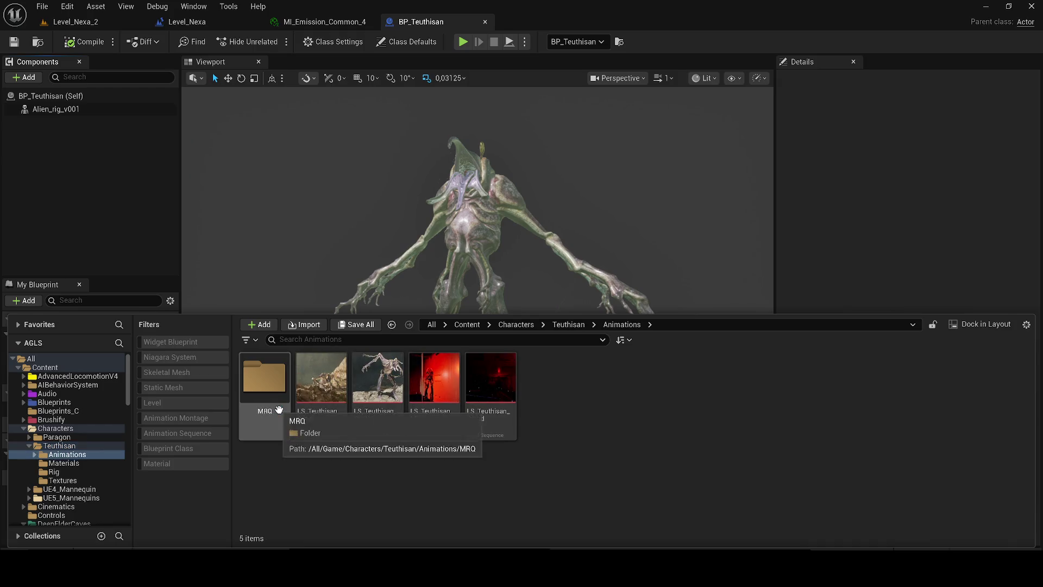
pyautogui.doubleClick(279, 409)
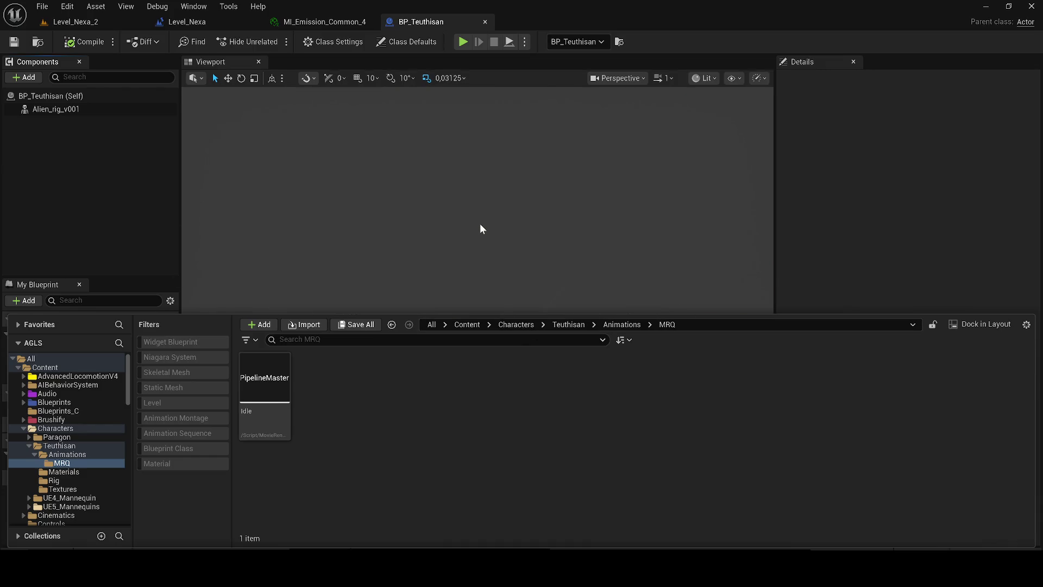
pyautogui.scroll(5, 481, 224)
# Switch to the Level_Nexa_2 tab, check the Mixamo upload, and fly the camera into the room.
pyautogui.click(461, 193)
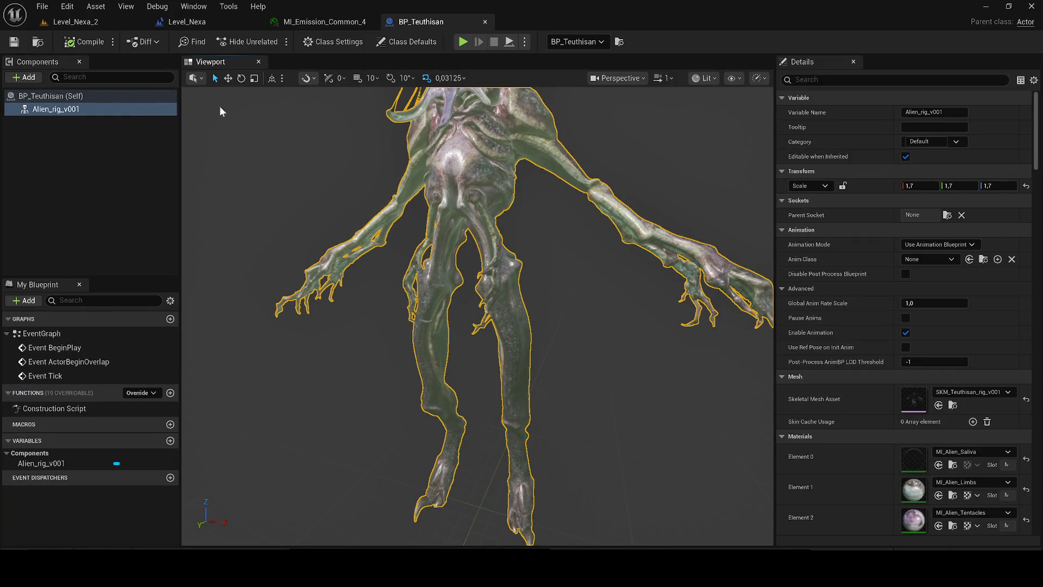
pyautogui.click(92, 25)
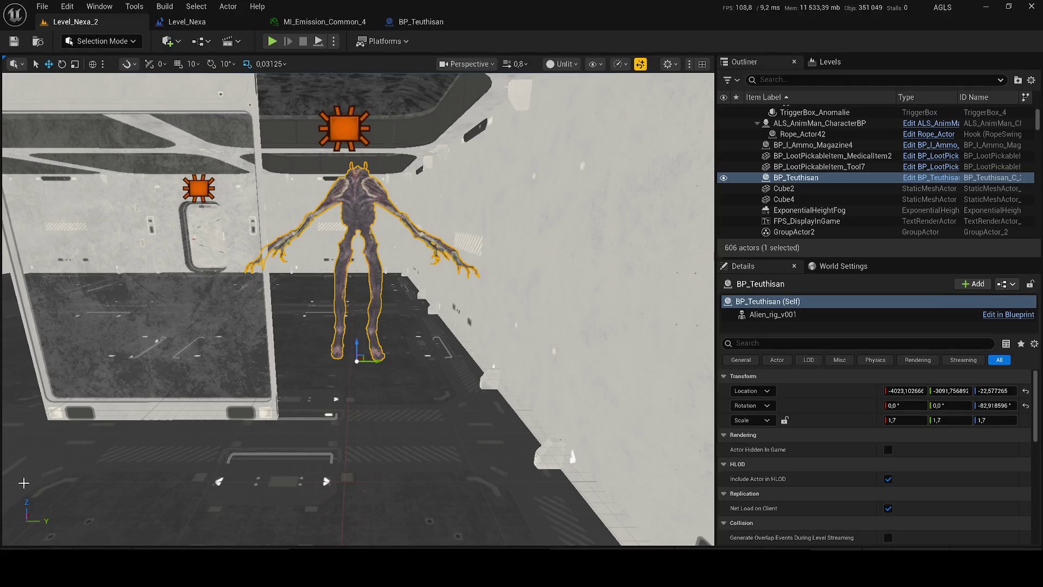
pyautogui.moveTo(281, 568)
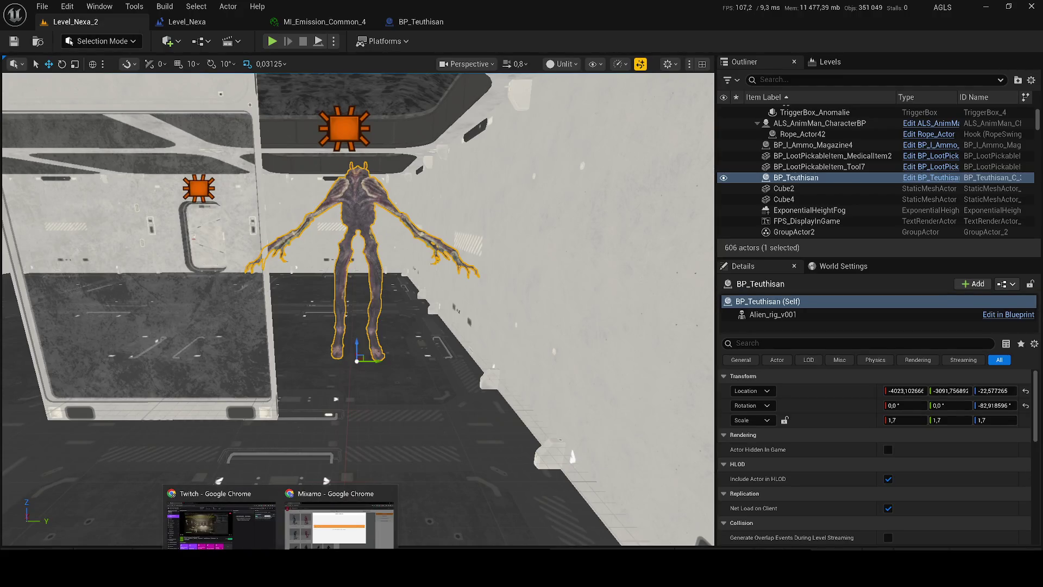
pyautogui.click(339, 521)
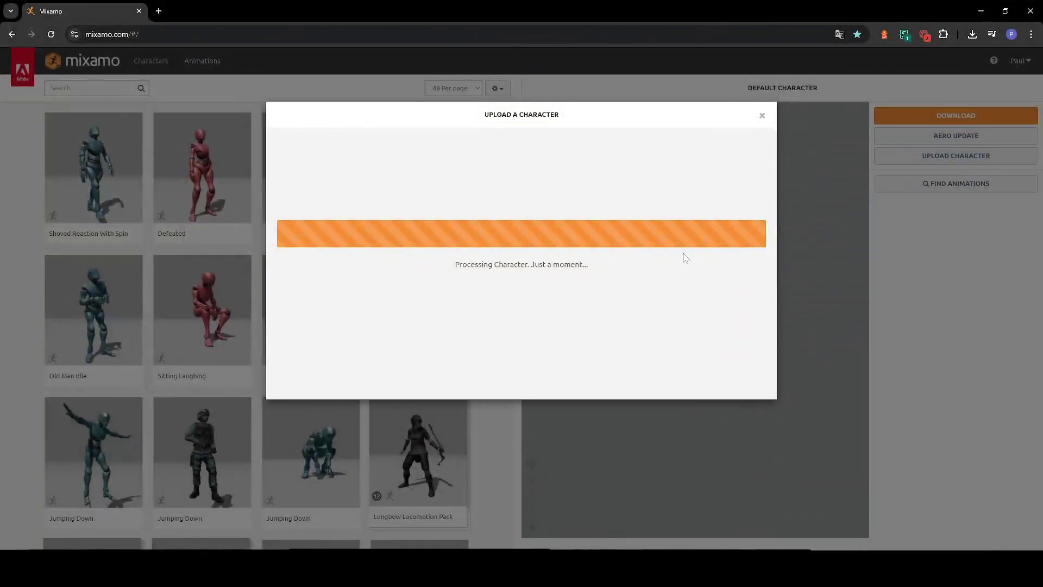
pyautogui.click(984, 12)
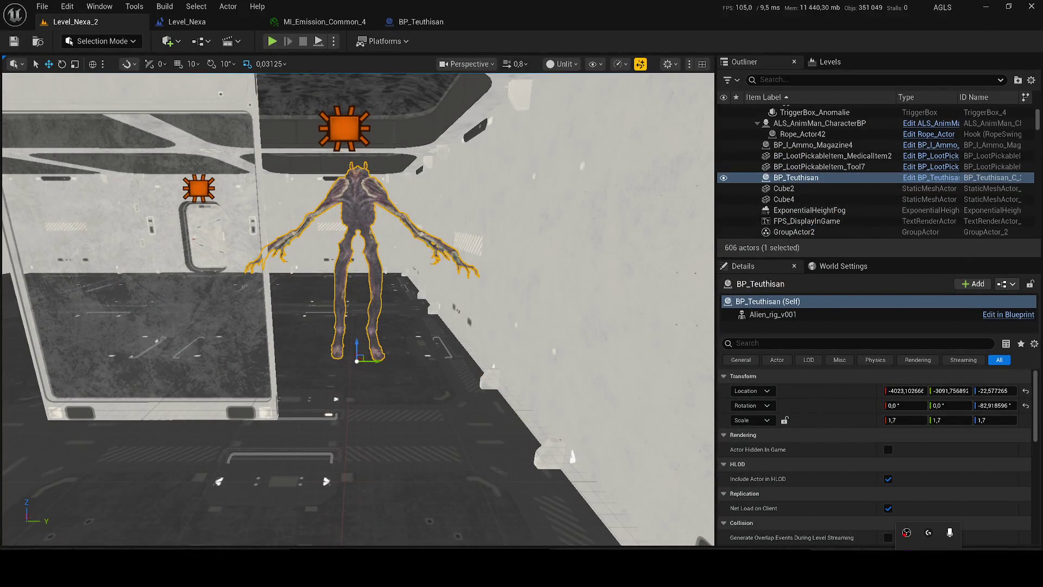
pyautogui.moveTo(359, 326); pyautogui.dragTo(305, 272)
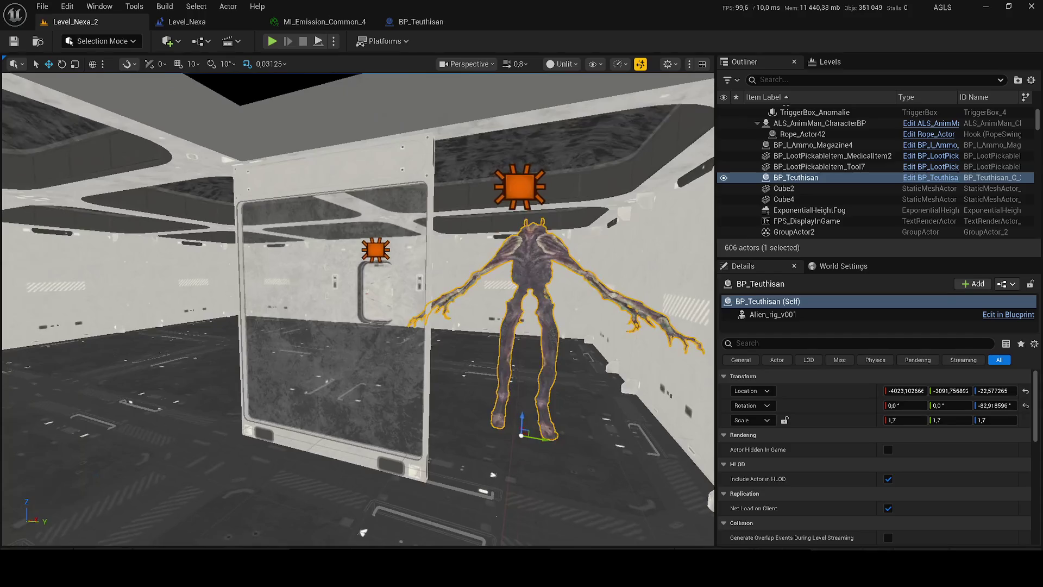
pyautogui.moveTo(510, 302)
pyautogui.mouseDown()
pyautogui.moveTo(489, 304)
pyautogui.moveTo(489, 282)
pyautogui.moveTo(506, 369)
pyautogui.moveTo(522, 364)
pyautogui.moveTo(522, 334)
pyautogui.mouseUp()
# Switch the viewport from Unlit to Lit view mode.
pyautogui.click(556, 65)
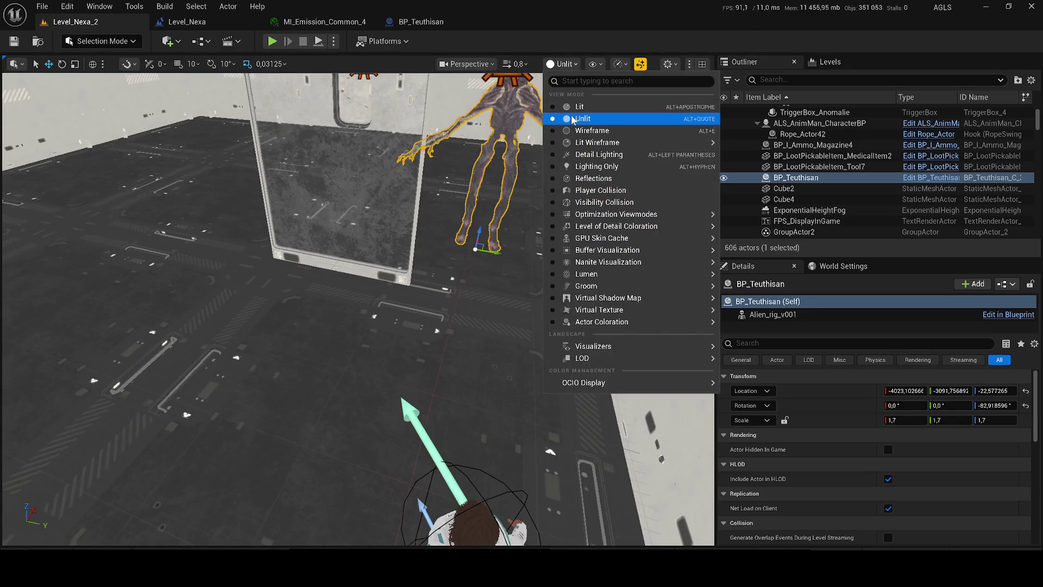
pyautogui.click(569, 107)
pyautogui.scroll(-2, 467, 192)
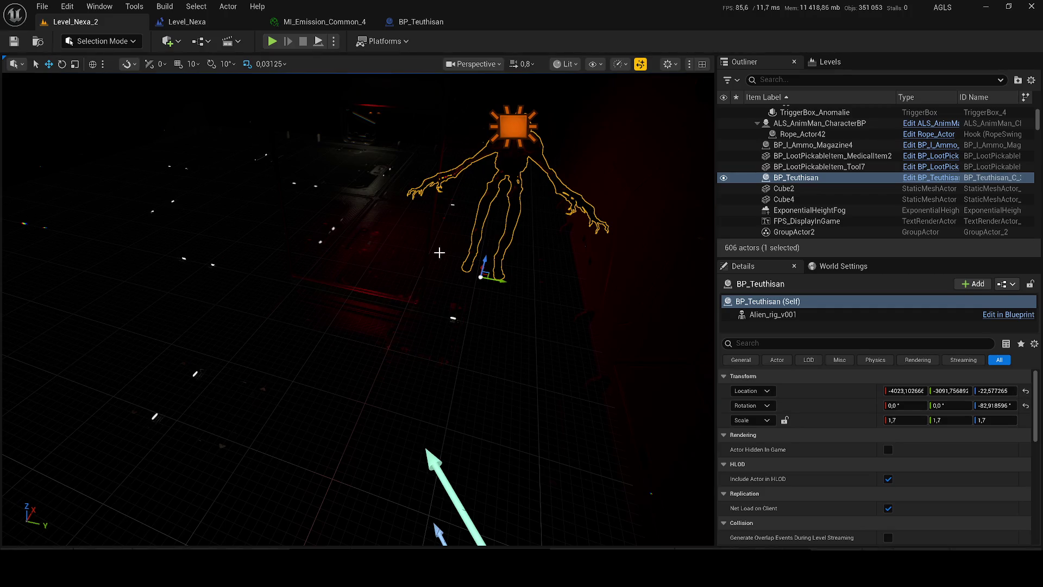
# Check the Mixamo upload progress, then turn the camera to frame the alien.
pyautogui.moveTo(280, 568)
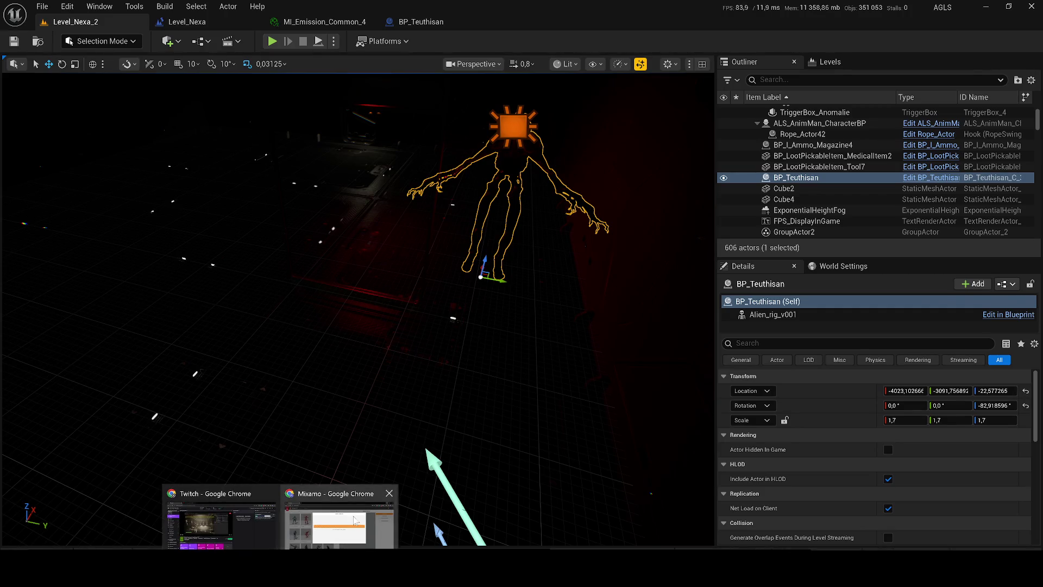
pyautogui.click(340, 521)
pyautogui.click(983, 7)
pyautogui.moveTo(408, 226)
pyautogui.mouseDown()
pyautogui.moveTo(359, 228)
pyautogui.moveTo(435, 234)
pyautogui.moveTo(414, 228)
pyautogui.mouseUp()
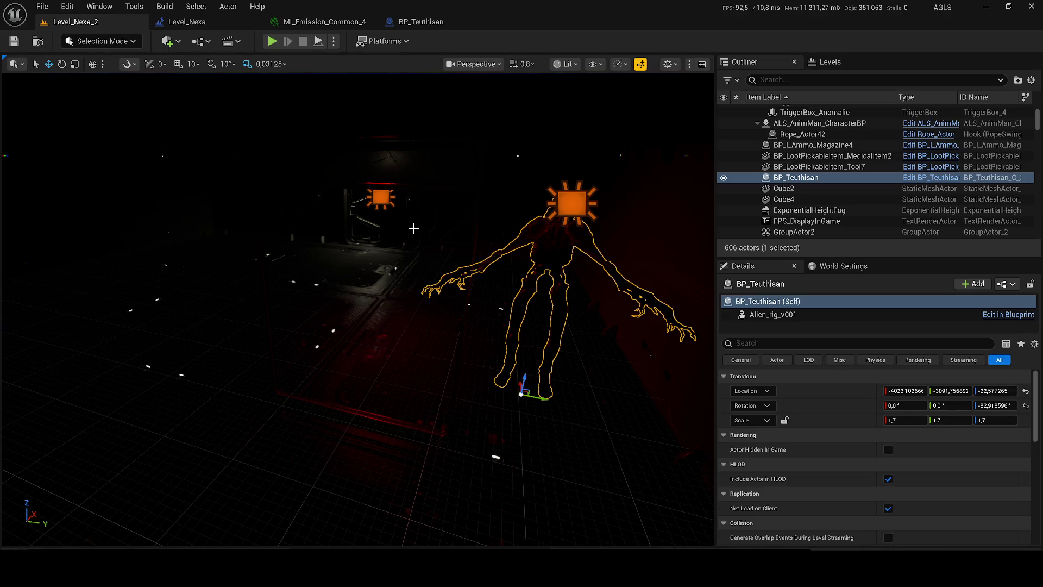
pyautogui.moveTo(280, 570)
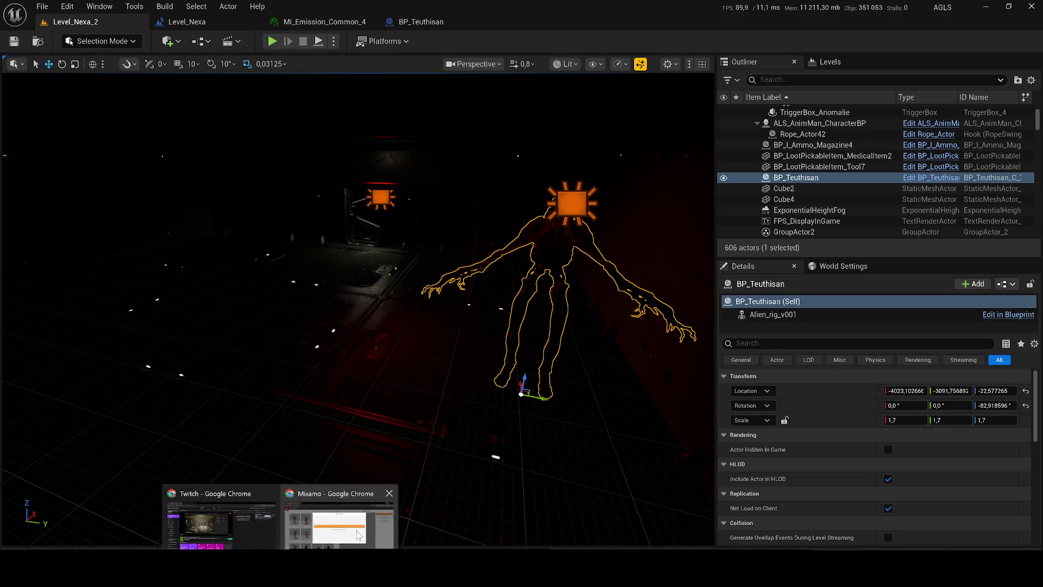
pyautogui.click(357, 530)
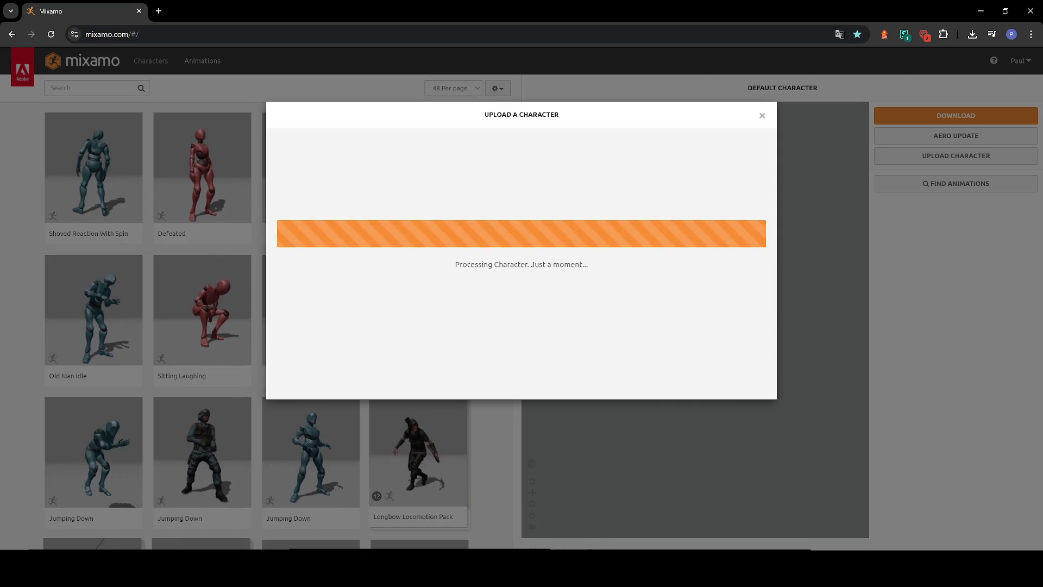
pyautogui.click(1010, 8)
pyautogui.click(981, 8)
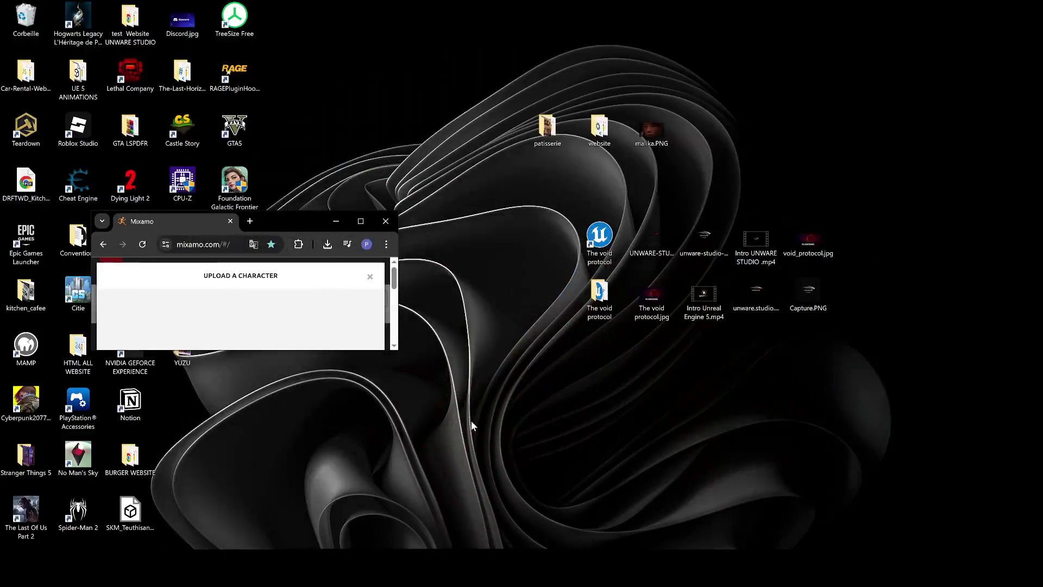
pyautogui.click(361, 222)
pyautogui.click(980, 9)
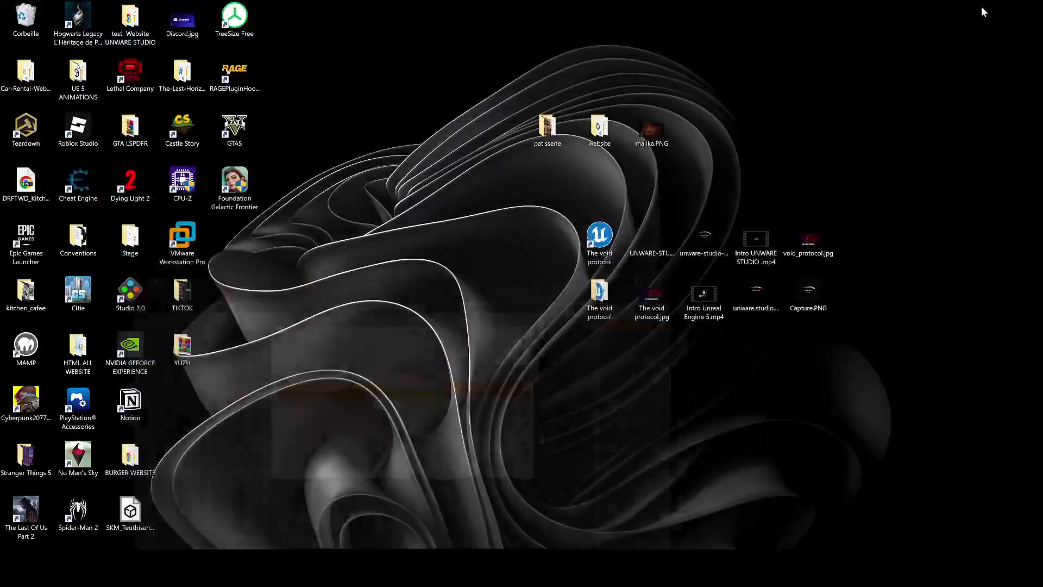
pyautogui.hotkey('alt', 'Tab')
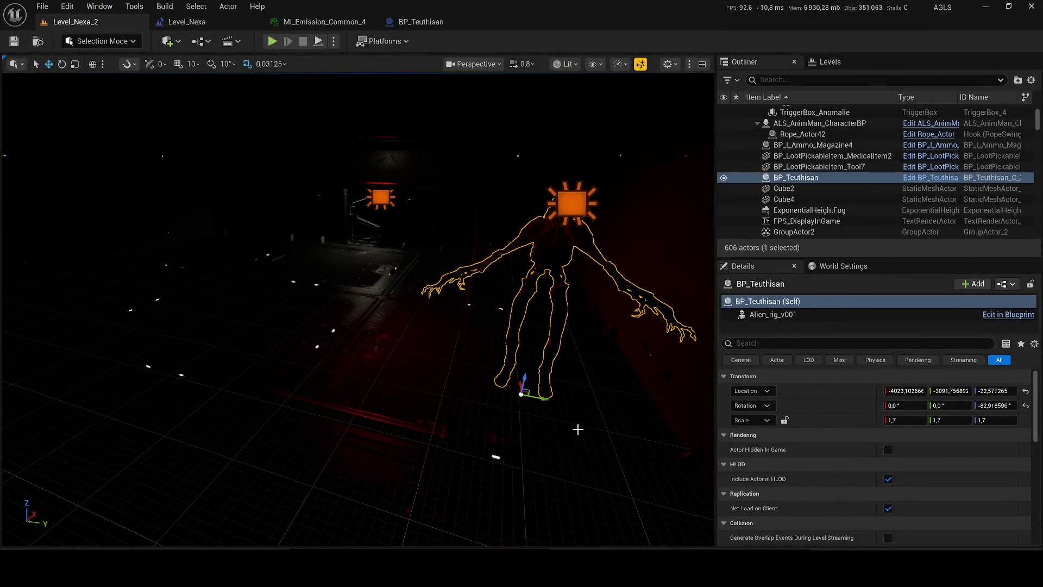
# Duplicate the IndoorWallWindow wall and slide the copy left along Y.
pyautogui.click(350, 232)
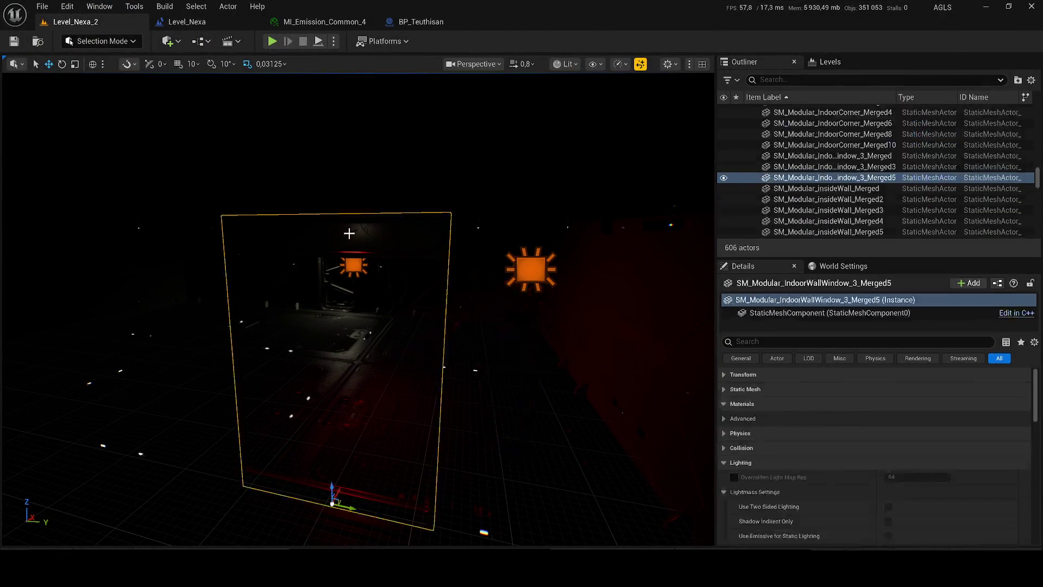
pyautogui.press('f')
pyautogui.hotkey('ctrl', 'd')
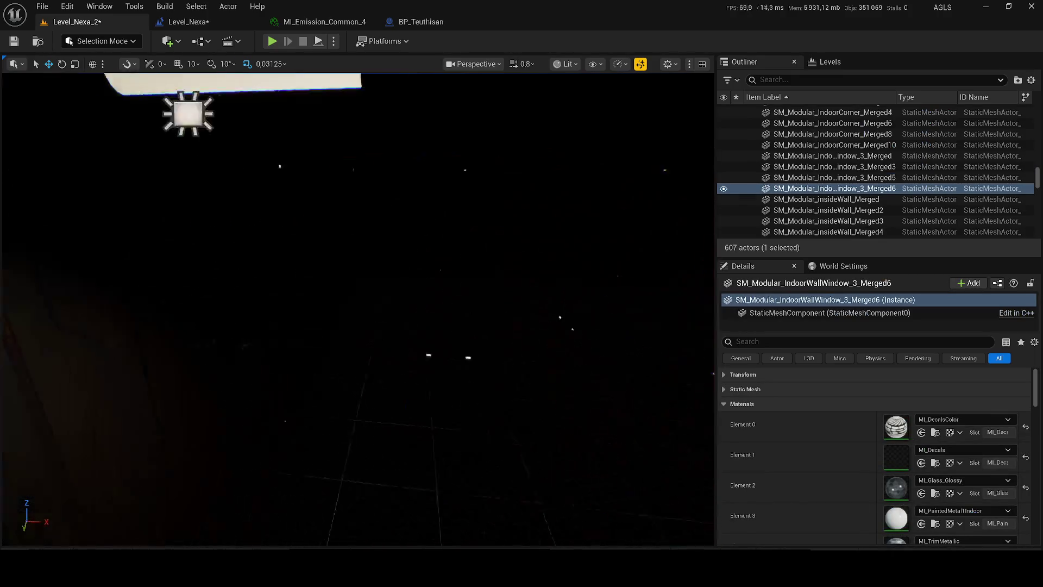
pyautogui.moveTo(426, 433)
pyautogui.mouseDown()
pyautogui.moveTo(199, 399)
pyautogui.moveTo(257, 420)
pyautogui.mouseUp()
# Save the level, then play it briefly, walking forward before stopping with Esc.
pyautogui.hotkey('ctrl', 's')
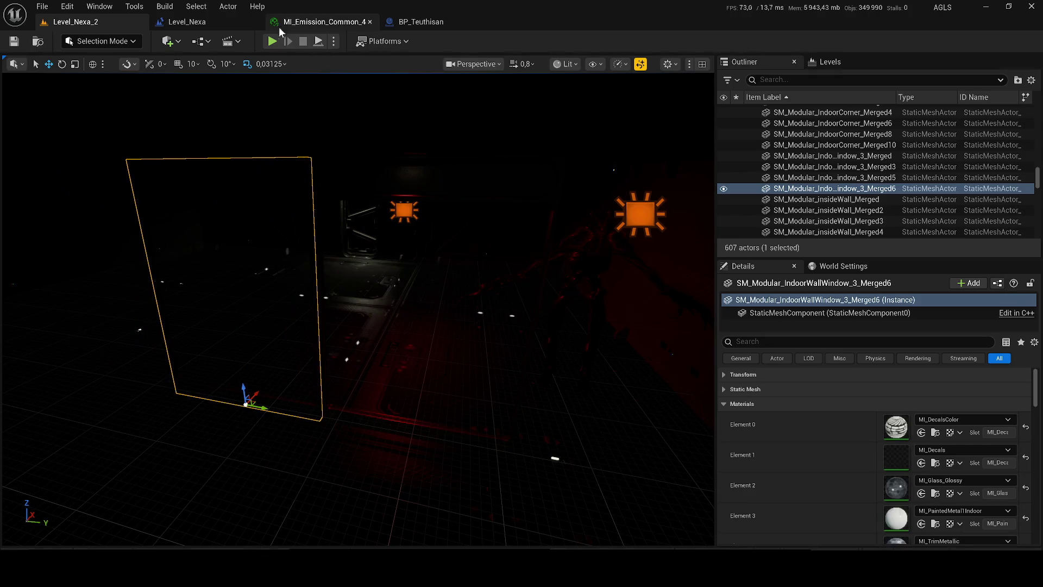
pyautogui.click(272, 41)
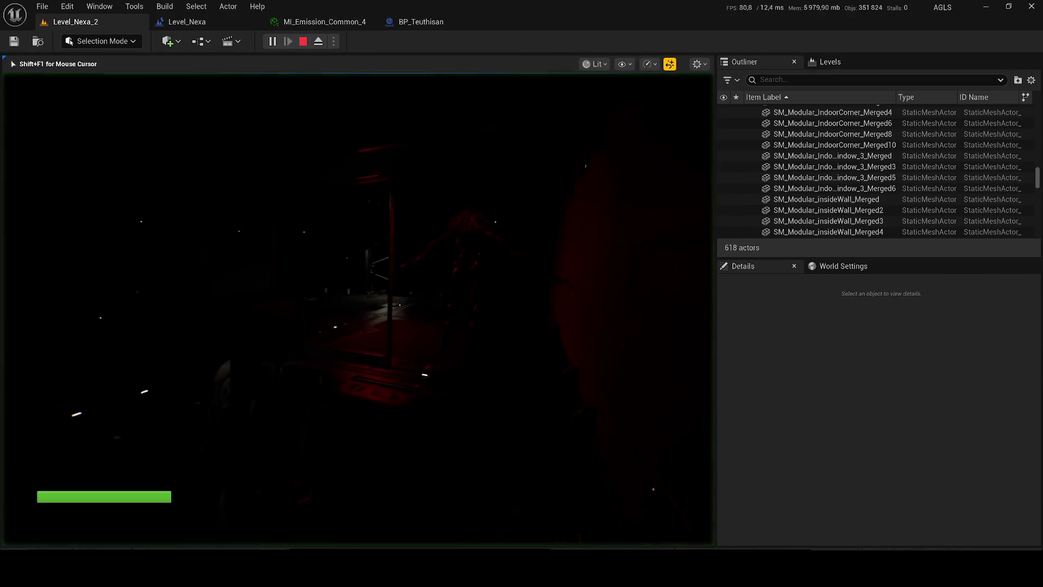
pyautogui.press('w')
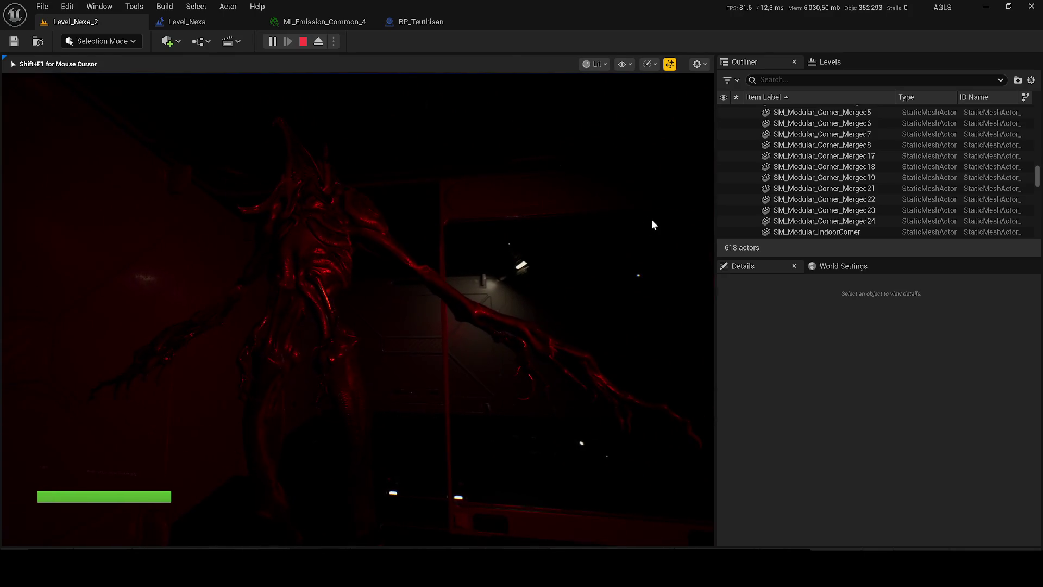
pyautogui.press('Escape')
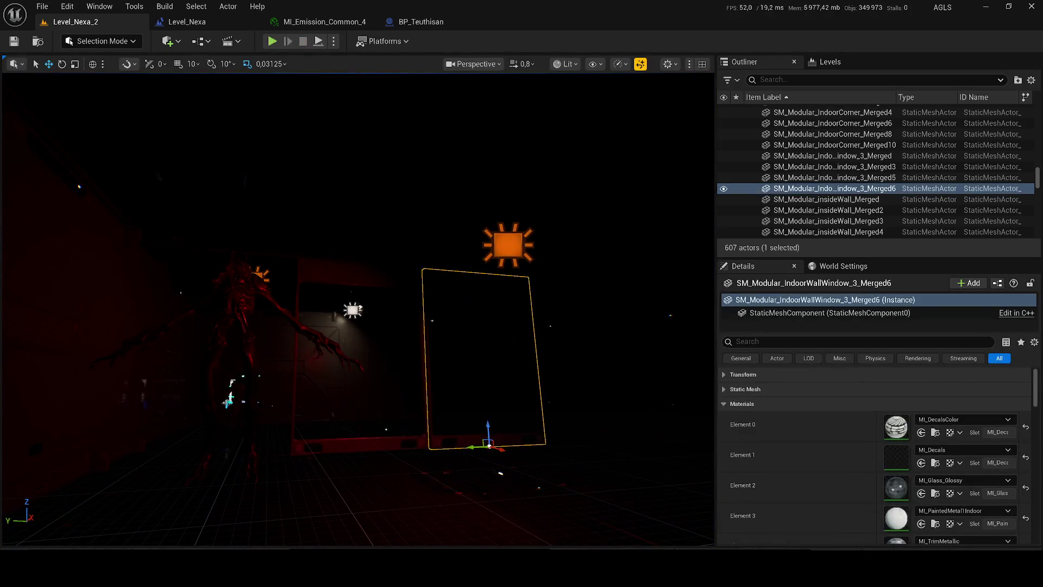
# Set the red rectangle light's Intensity to 0,2 cd and save the level.
pyautogui.click(507, 243)
pyautogui.click(913, 463)
pyautogui.press('BackSpace')
pyautogui.write('0,2')
pyautogui.press('Return')
pyautogui.hotkey('ctrl', 's')
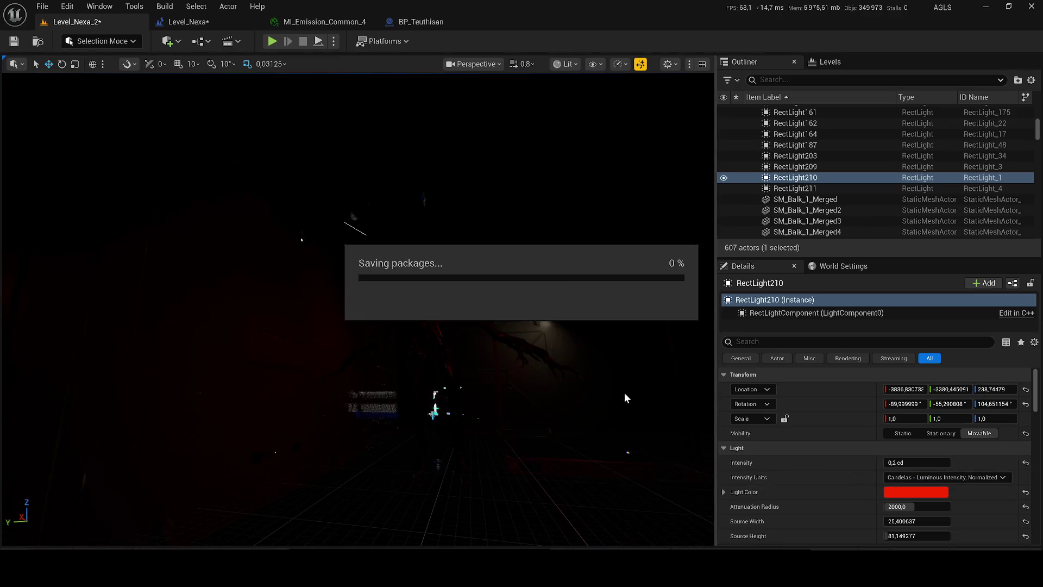
# Fly toward the red-lit door, play-test the level, then bring up the Mixamo browser window.
pyautogui.scroll(-2, 482, 359)
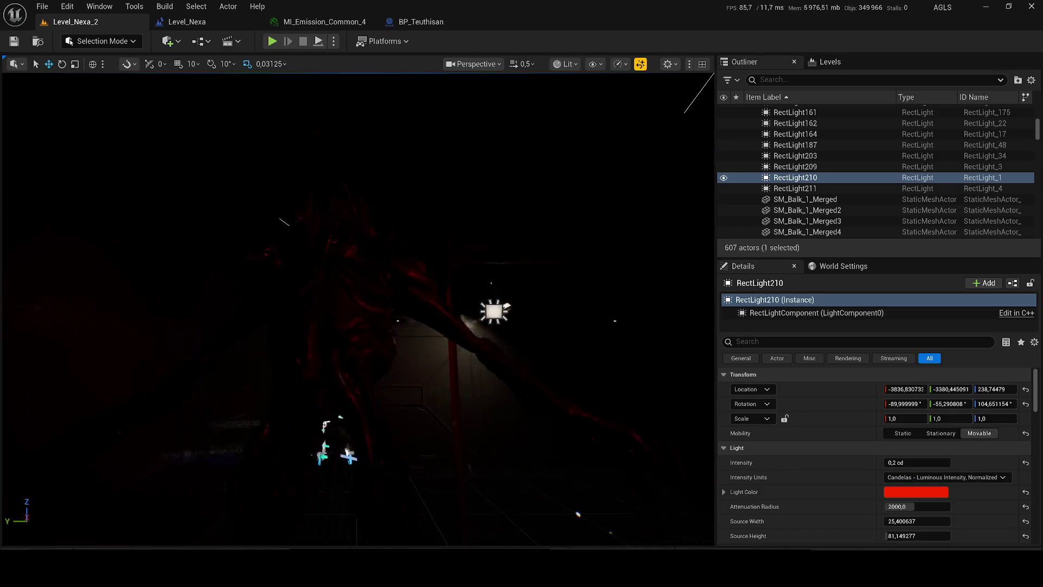
pyautogui.press('w')
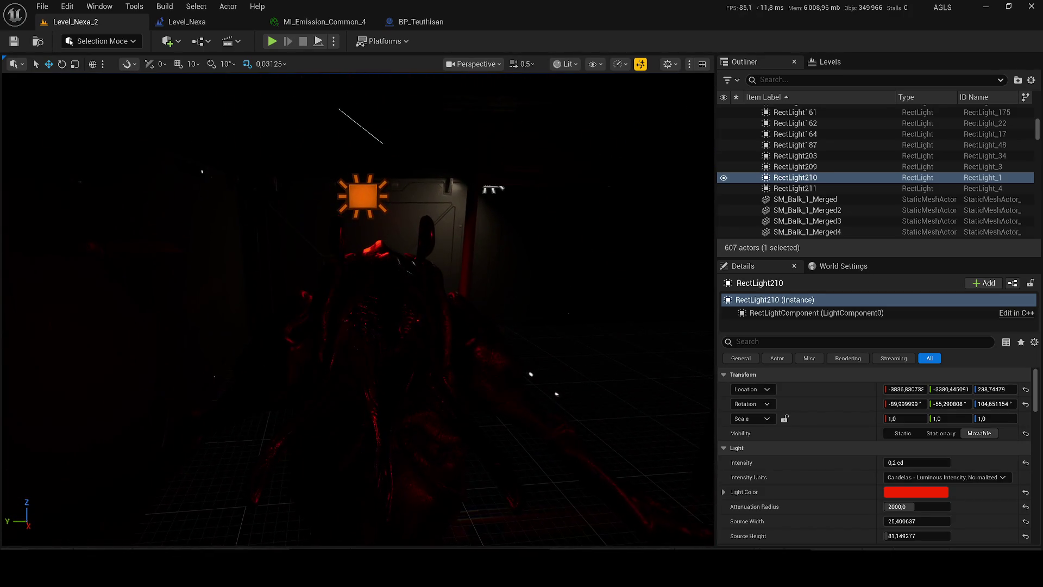
pyautogui.press('w')
pyautogui.scroll(-2, 304, 76)
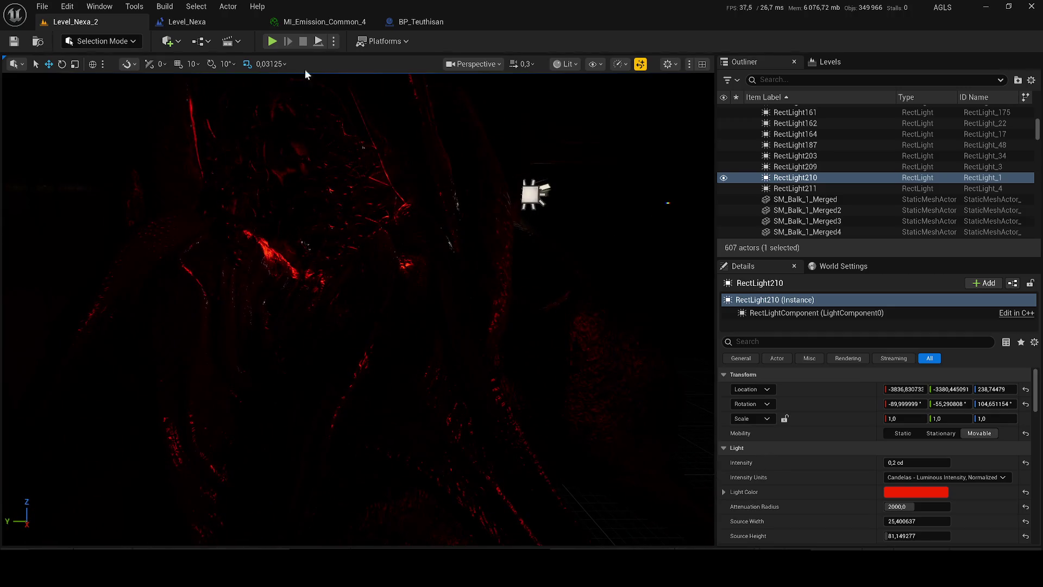
pyautogui.click(273, 42)
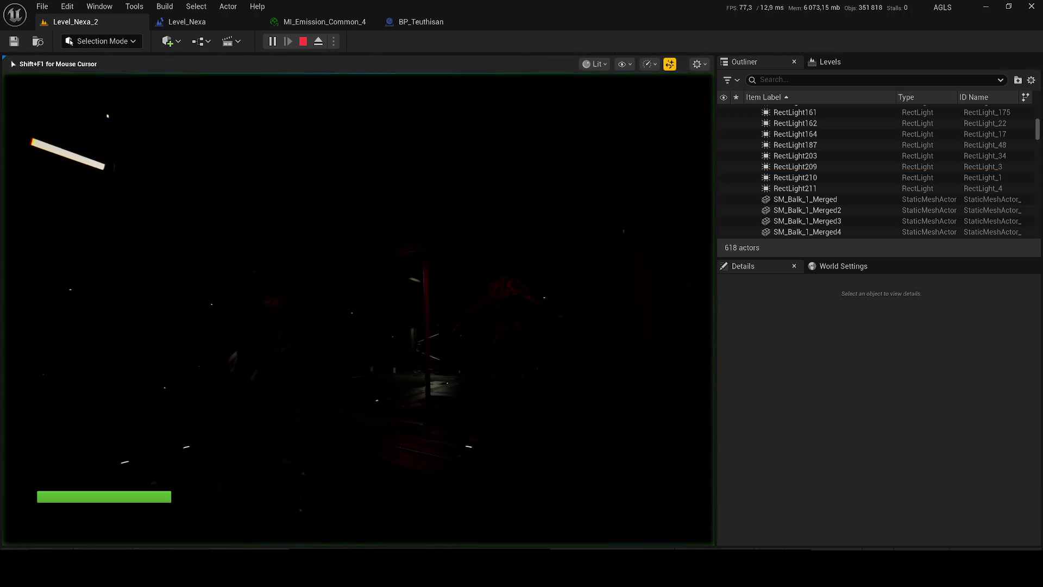
pyautogui.press('Escape')
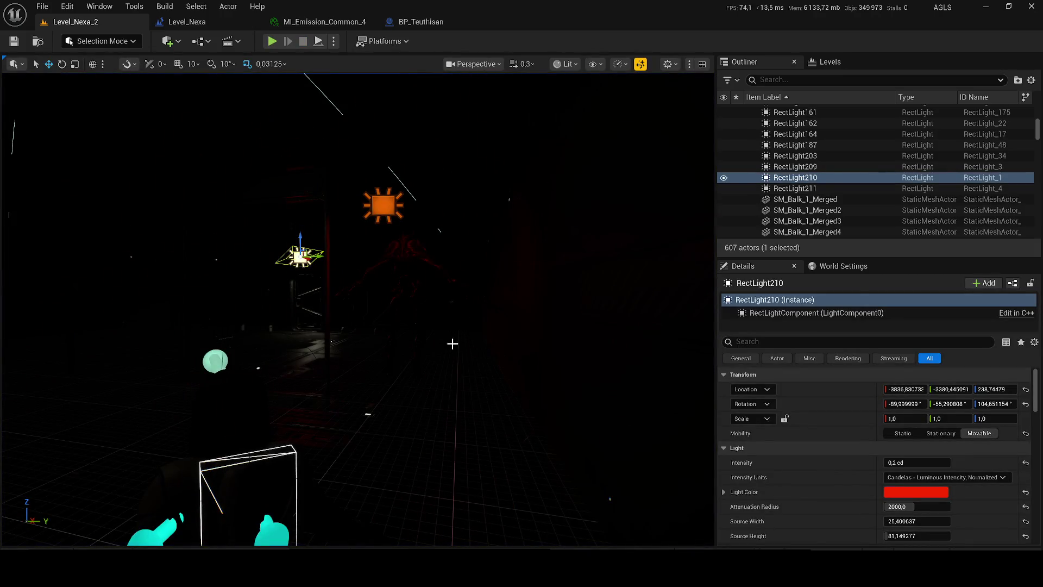
pyautogui.moveTo(281, 568)
pyautogui.click(339, 519)
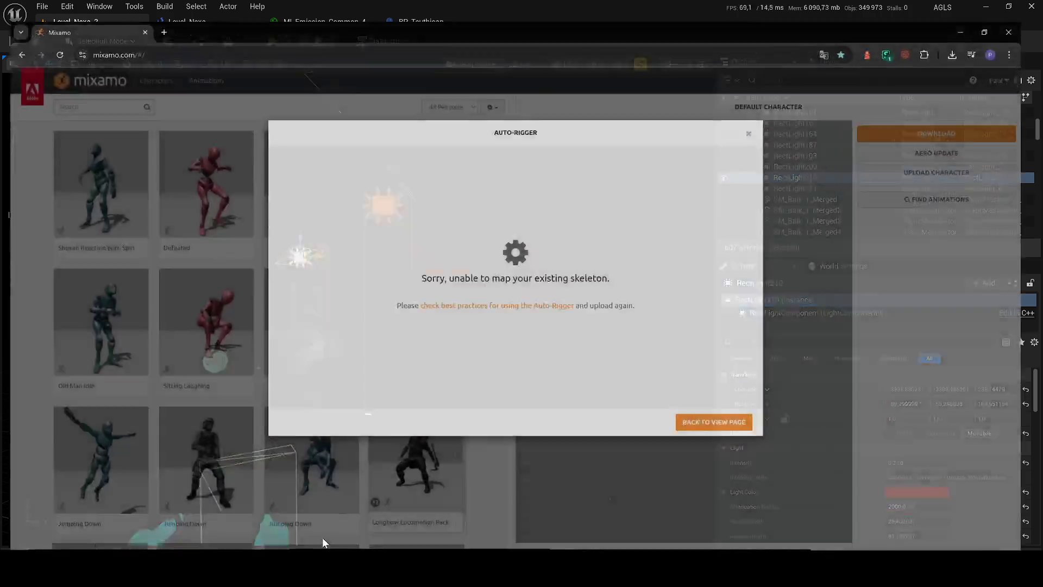
# Dismiss Mixamo's skeleton-mapping error and re-upload the creature FBX from Downloads.
pyautogui.click(719, 413)
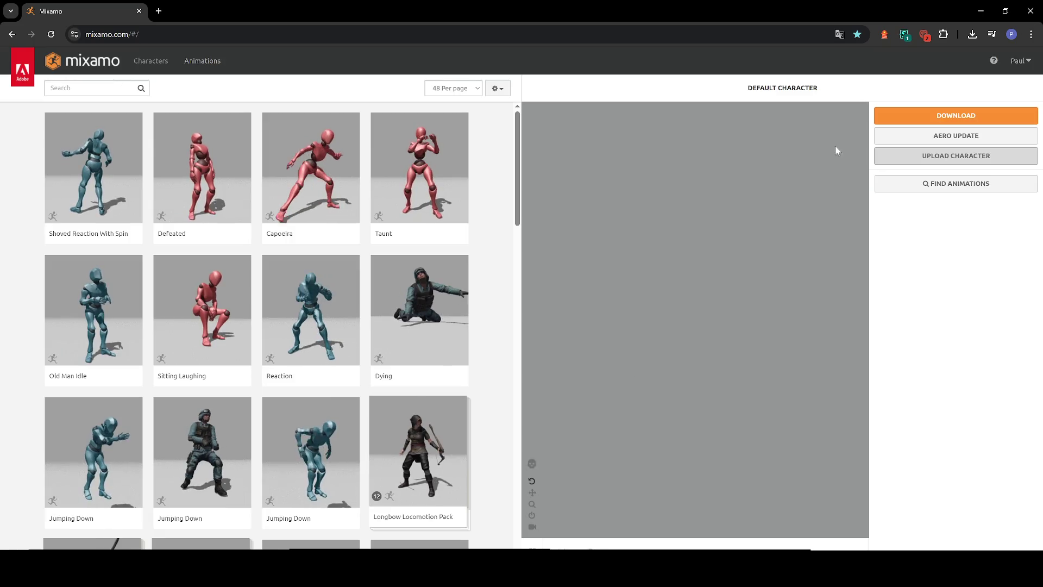
pyautogui.click(950, 158)
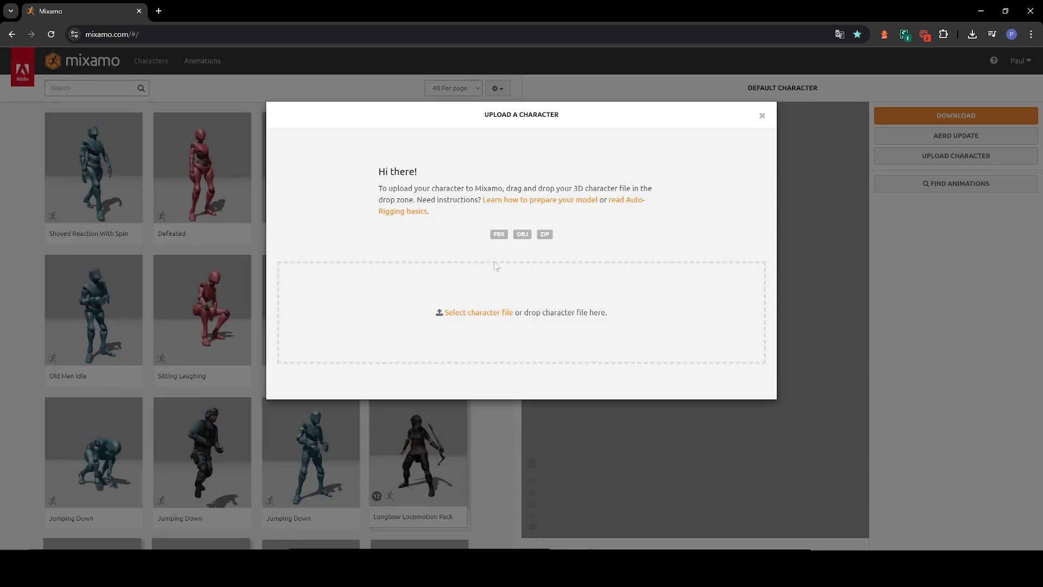
pyautogui.click(419, 311)
pyautogui.doubleClick(188, 88)
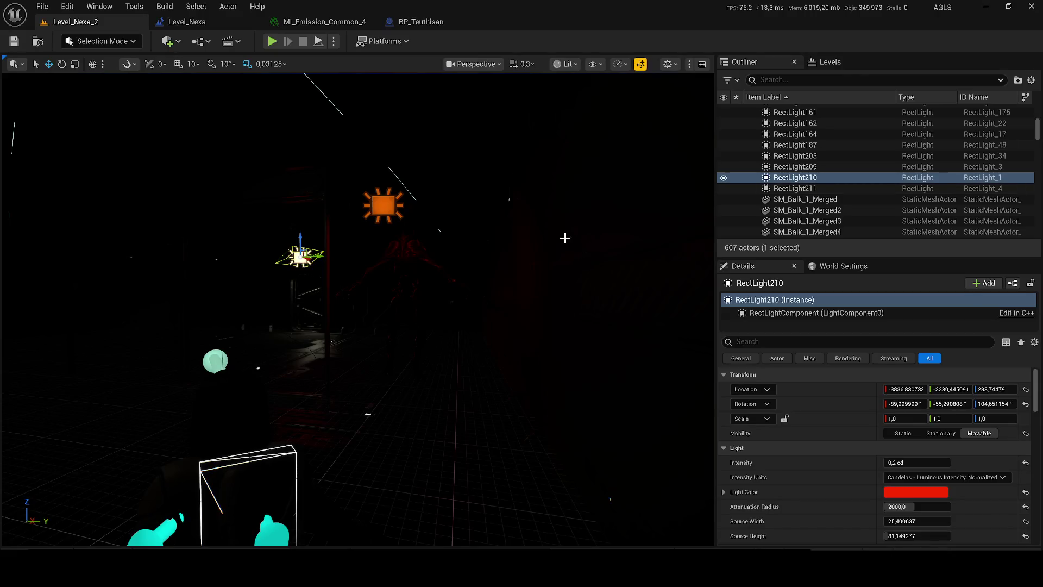
# Minimize the Unreal Engine editor window.
pyautogui.click(978, 8)
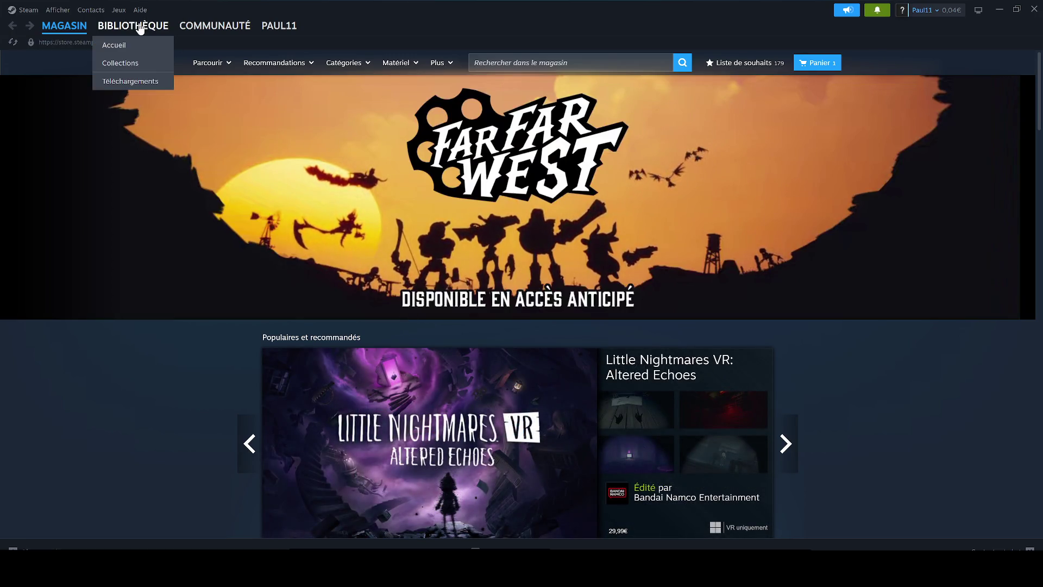
# Launch Blender from the Steam library.
pyautogui.click(125, 43)
pyautogui.click(39, 162)
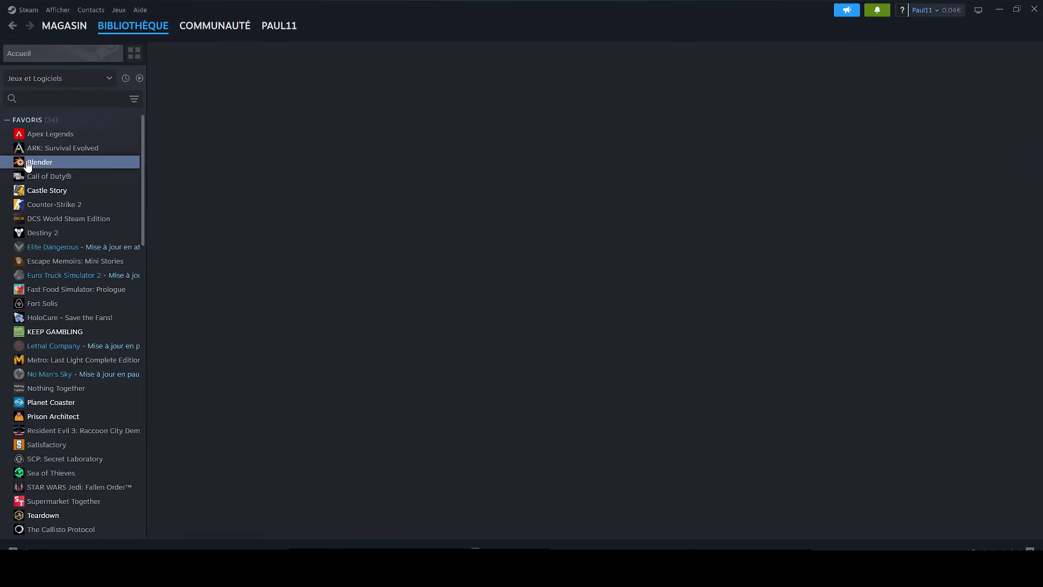
pyautogui.click(207, 236)
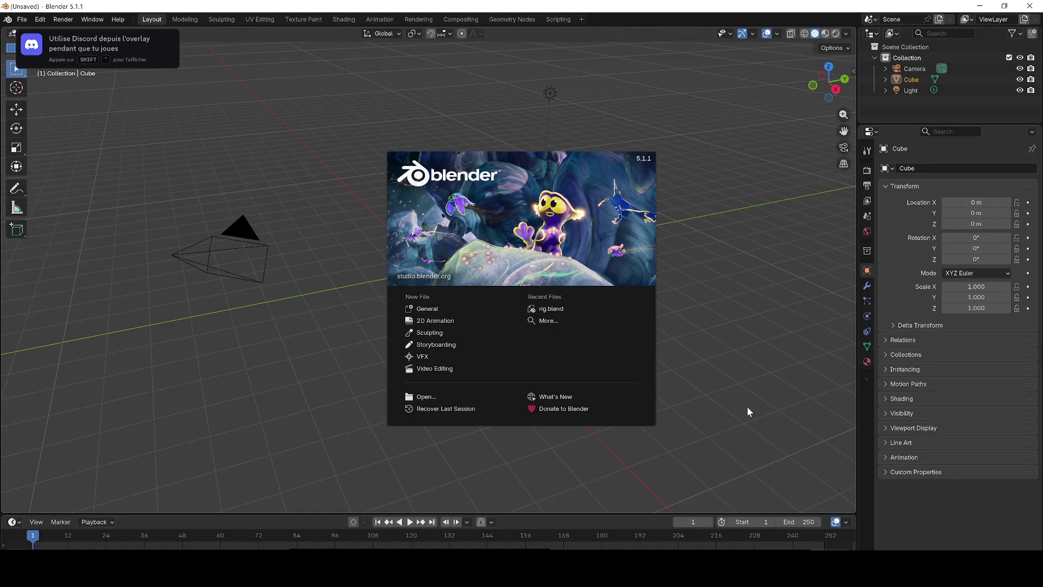
# Close the splash screen and delete the default camera, cube and light.
pyautogui.click(742, 376)
pyautogui.press('a')
pyautogui.press('Delete')
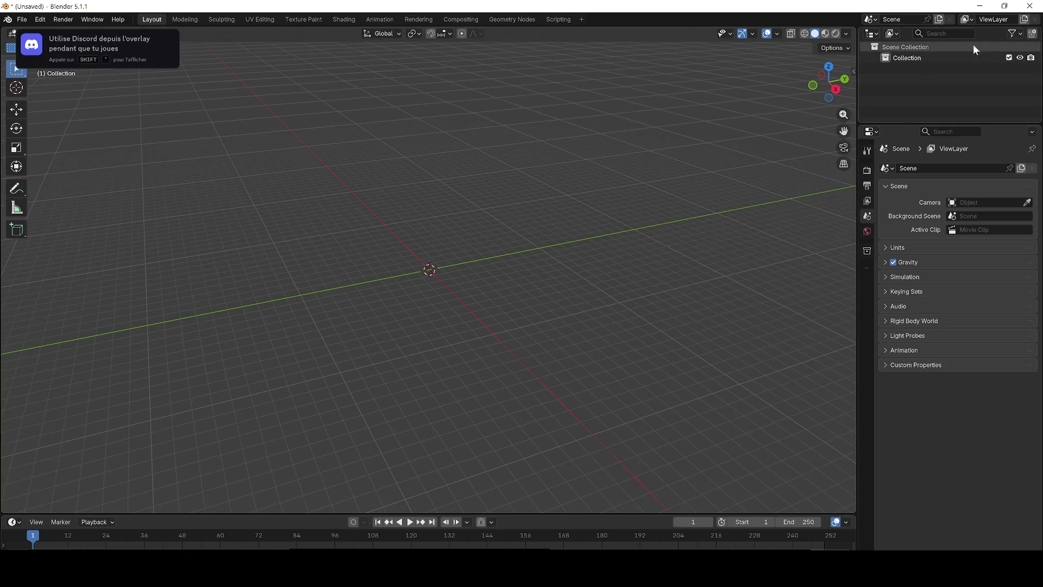
# Minimize Blender and Steam, glance at the Mixamo window, then restore Blender.
pyautogui.click(980, 6)
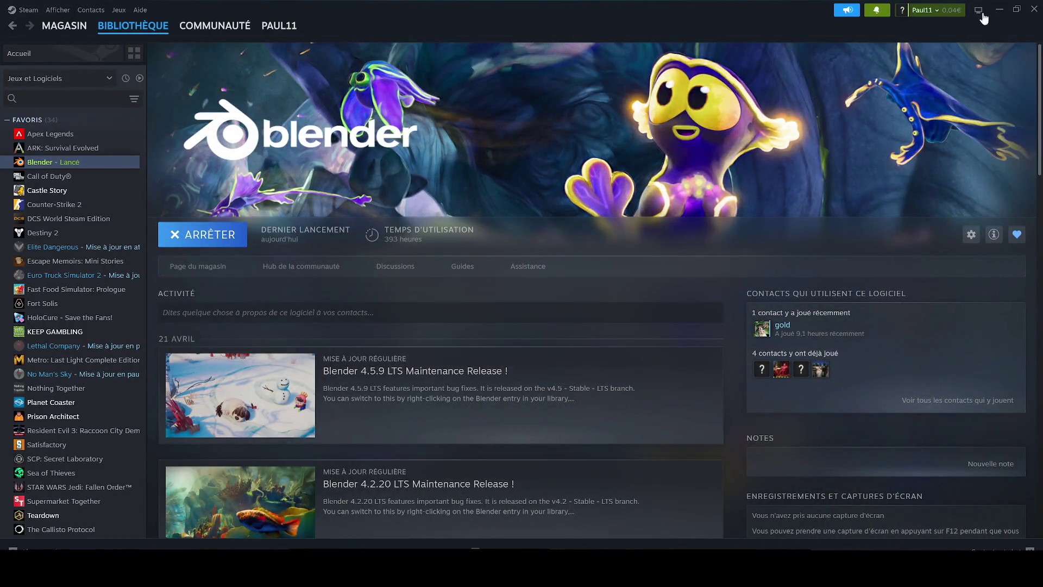
pyautogui.click(1000, 9)
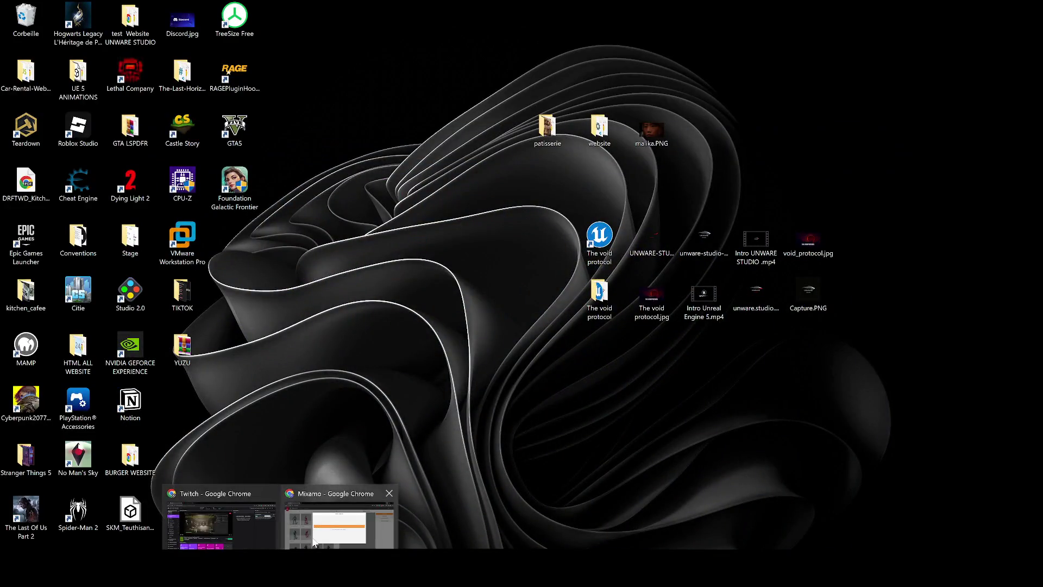
pyautogui.click(340, 523)
pyautogui.click(971, 9)
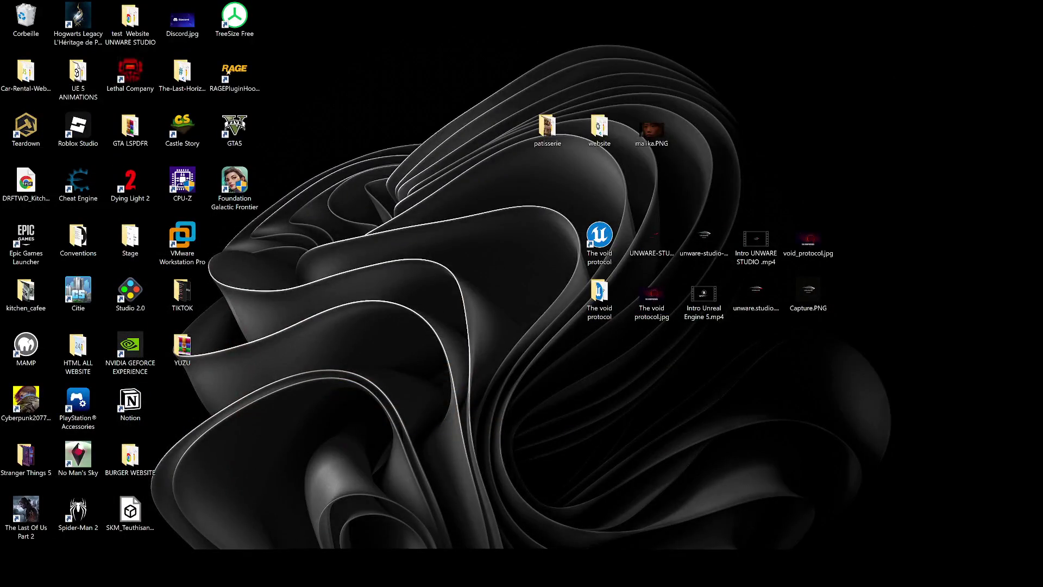
pyautogui.click(330, 537)
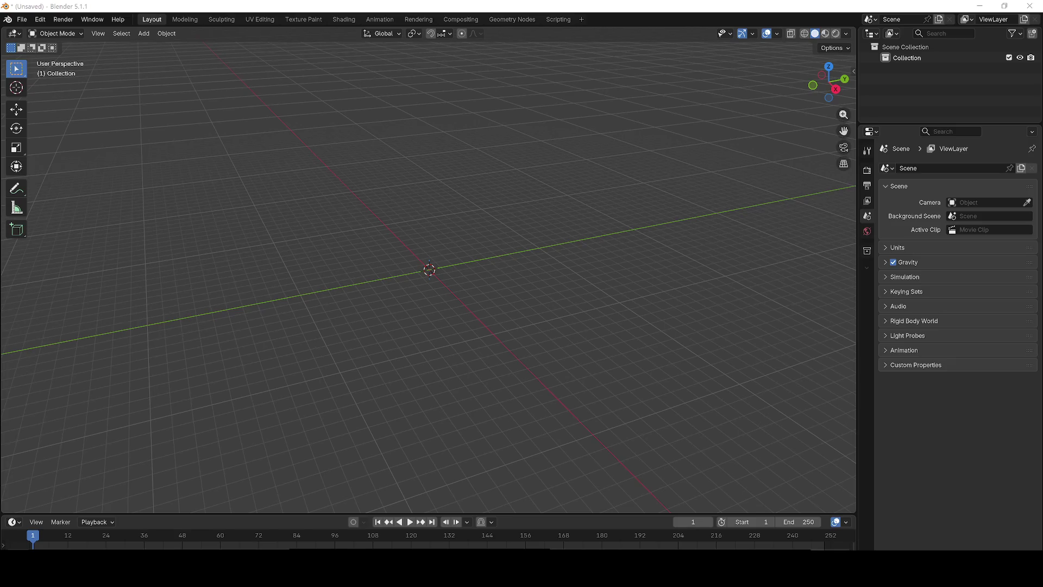
# Import the SKM_Teuthisan_rig_v001 FBX by dropping it into the viewport.
pyautogui.moveTo(143, 254); pyautogui.dragTo(142, 256)
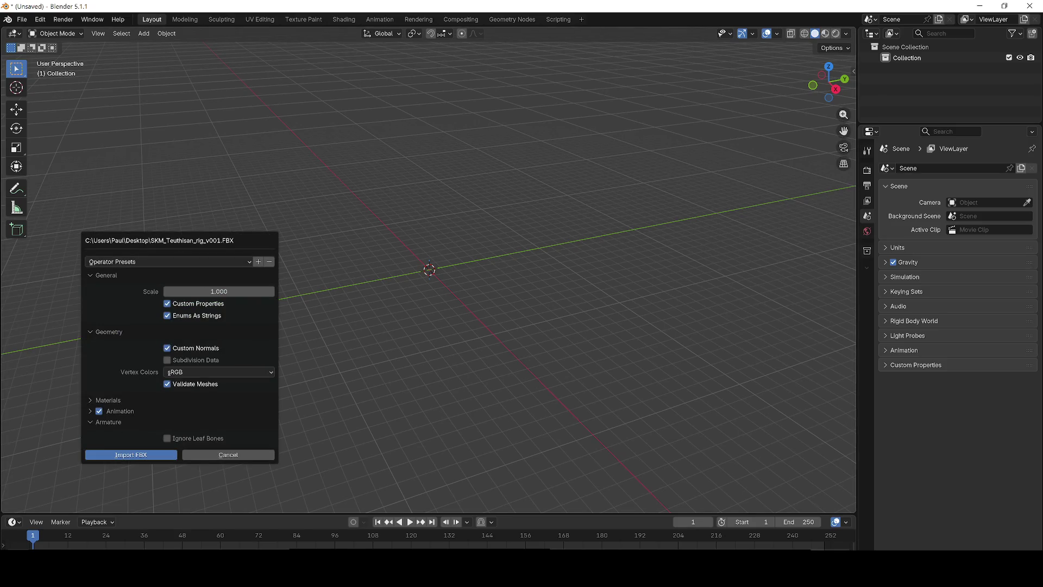
pyautogui.click(157, 455)
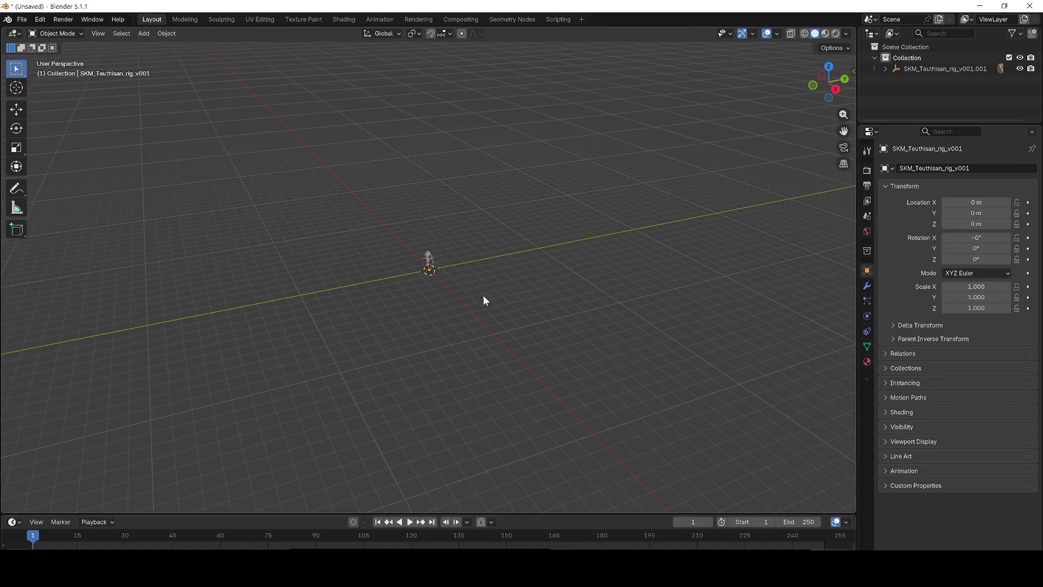
pyautogui.moveTo(459, 237)
pyautogui.mouseDown()
pyautogui.moveTo(591, 214)
pyautogui.moveTo(598, 223)
pyautogui.moveTo(563, 228)
pyautogui.mouseUp()
pyautogui.scroll(-3, 571, 224)
# Select the rig, enter Edit Mode, switch to wireframe shading, and return to Object Mode.
pyautogui.press('a')
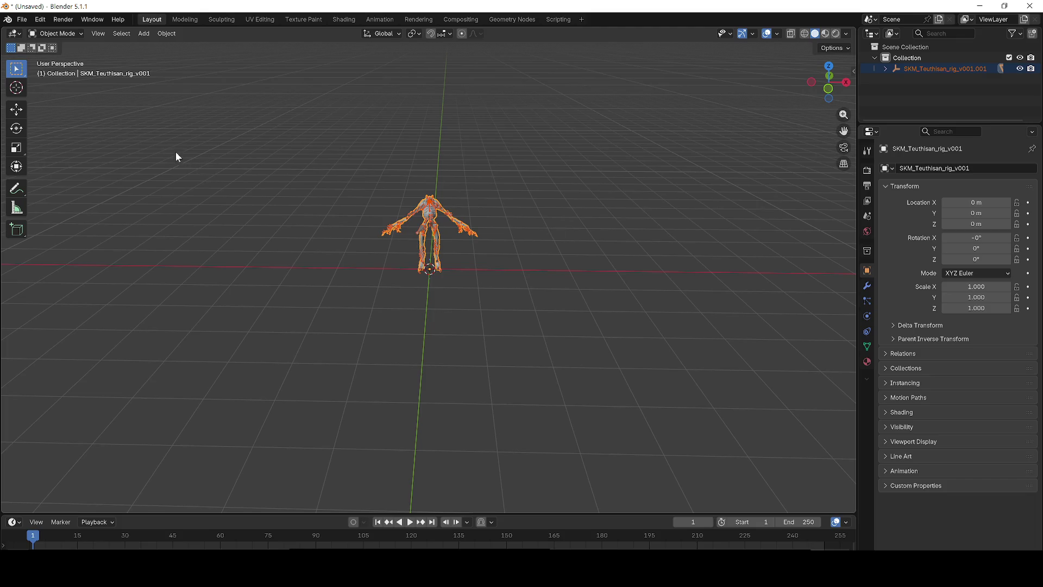
pyautogui.press('Tab')
pyautogui.scroll(6, 553, 197)
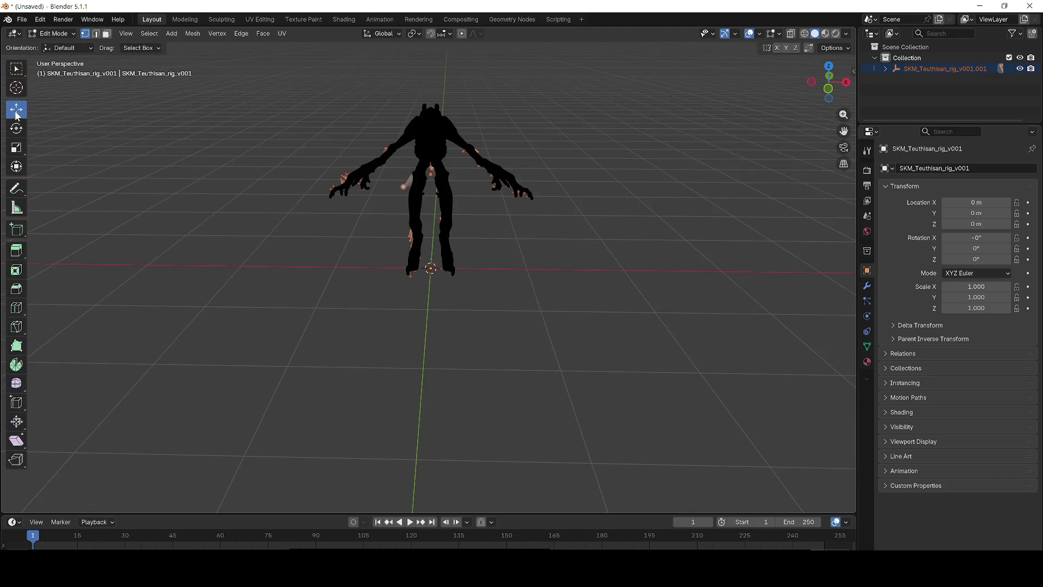
pyautogui.moveTo(584, 197); pyautogui.dragTo(583, 199)
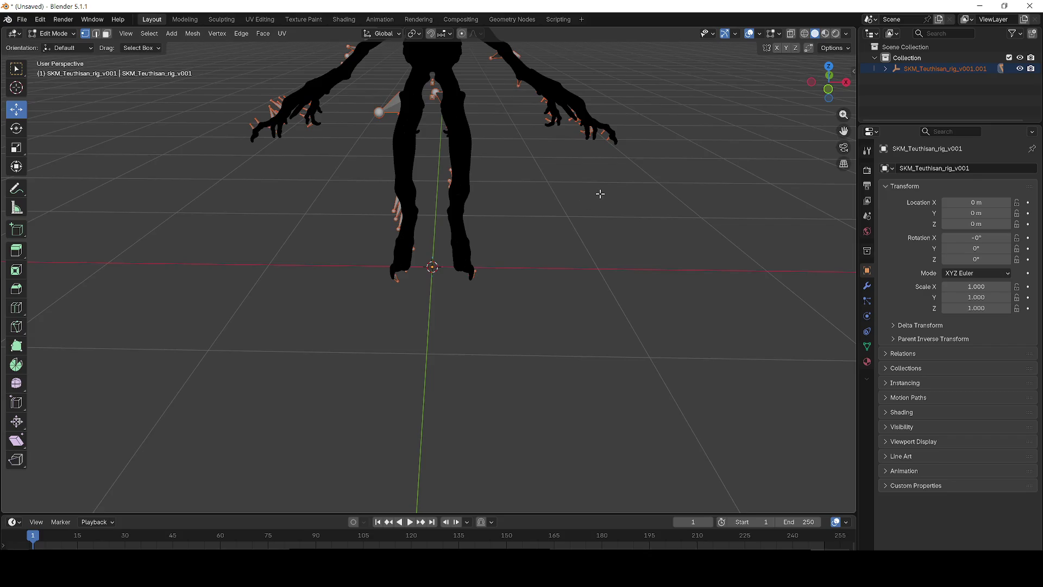
pyautogui.scroll(-4, 600, 194)
pyautogui.moveTo(589, 270); pyautogui.dragTo(610, 331)
pyautogui.press('z')
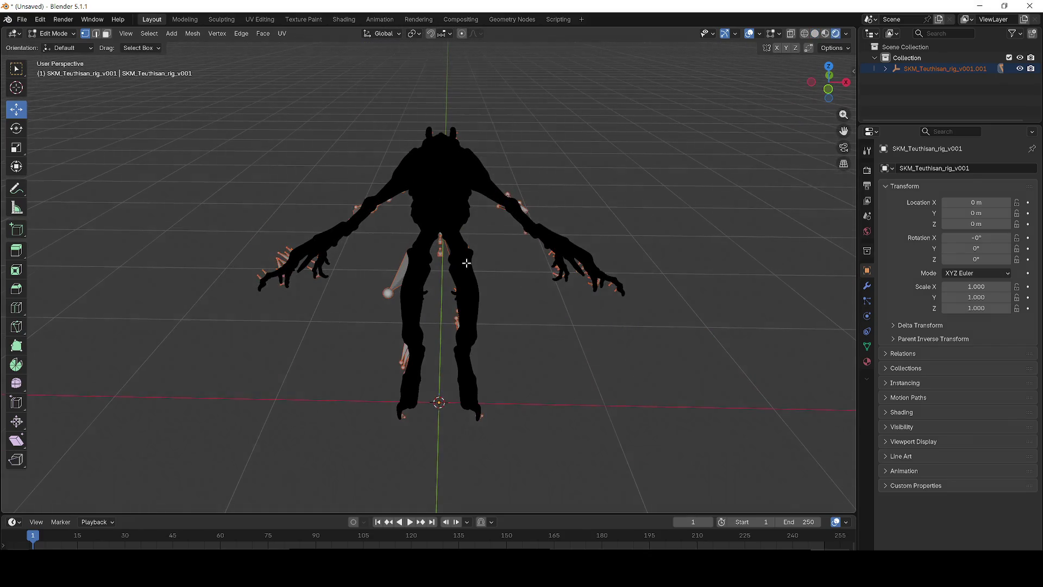
pyautogui.scroll(2, 467, 263)
pyautogui.press('z')
pyautogui.press('z')
pyautogui.press('z')
pyautogui.press('z')
pyautogui.press('z')
pyautogui.click(379, 194)
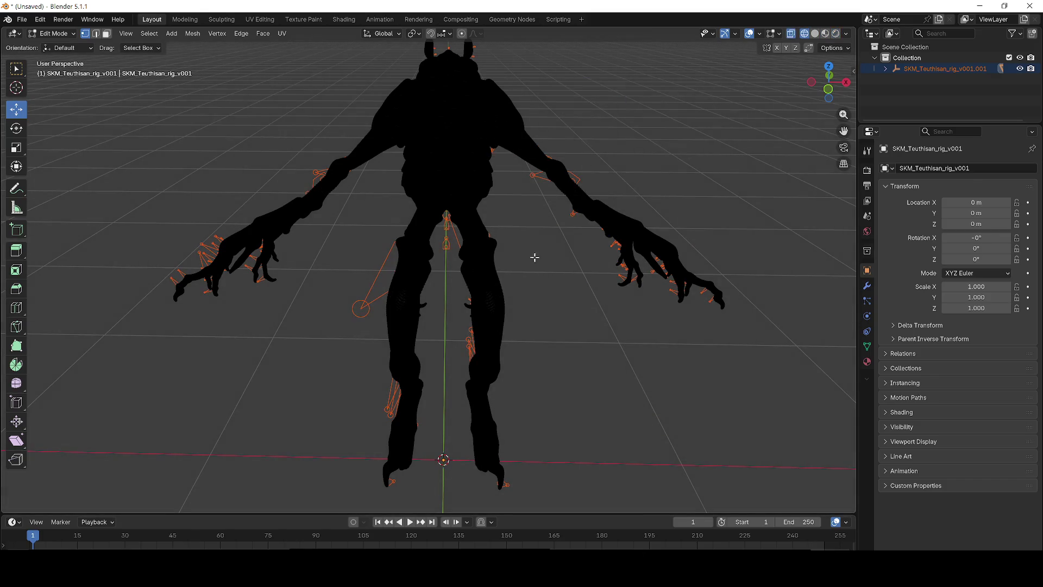
pyautogui.scroll(-3, 696, 270)
pyautogui.press('Tab')
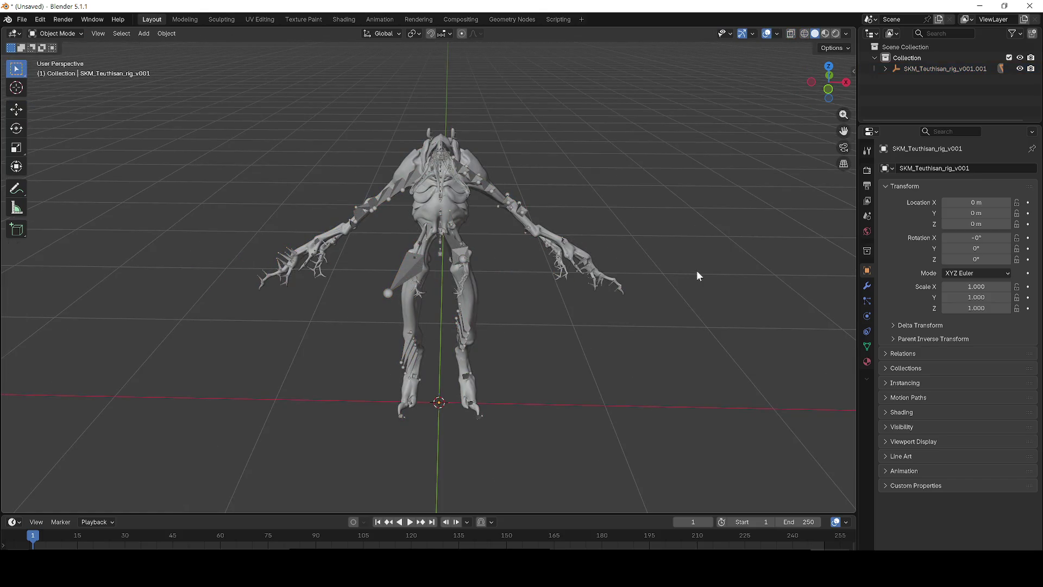
# Toggle Edit Mode, then delete the character mesh and undo the deletion.
pyautogui.press('Tab')
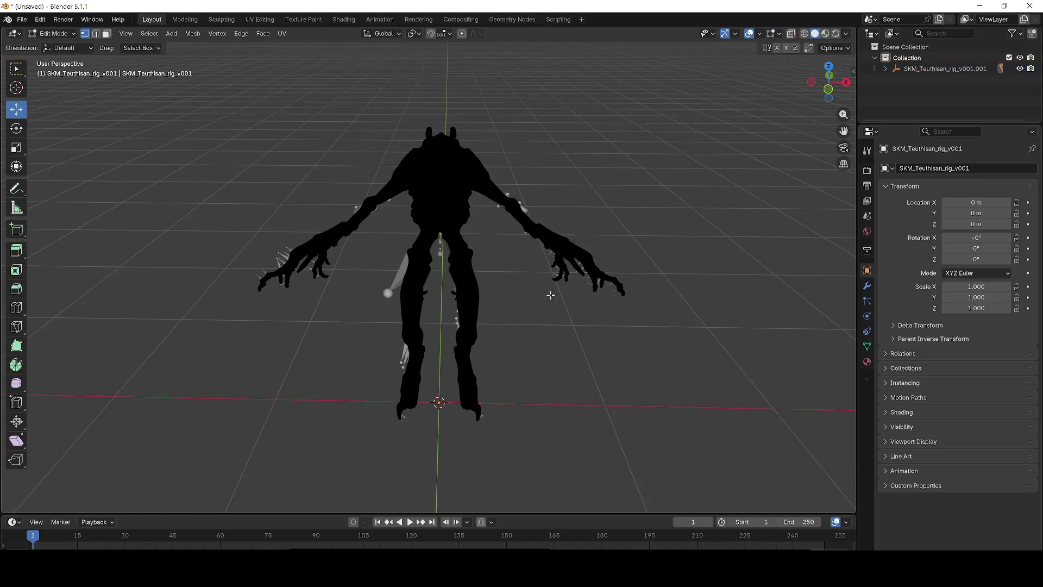
pyautogui.press('Tab')
pyautogui.click(451, 189)
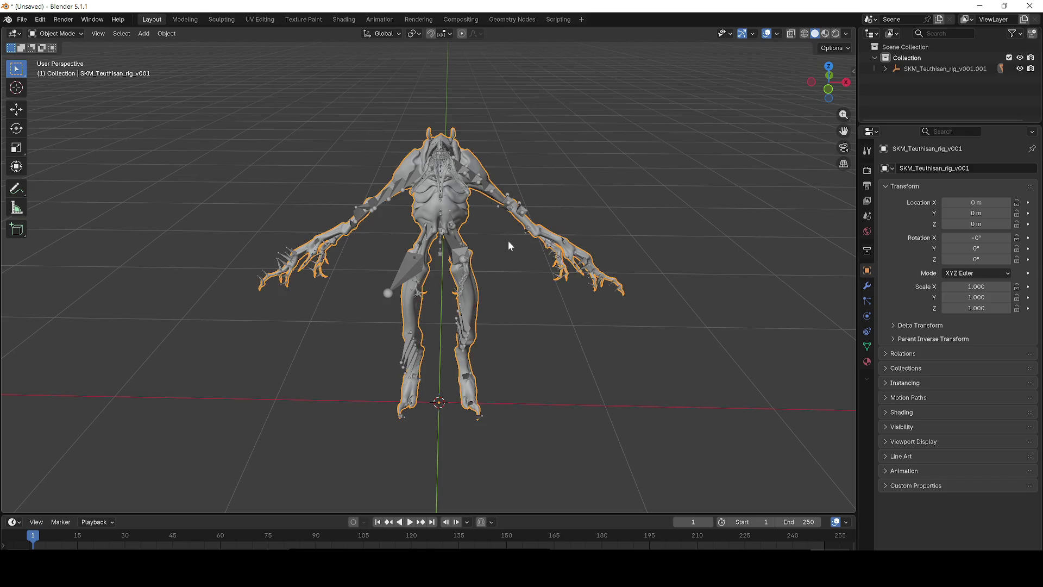
pyautogui.press('Delete')
pyautogui.hotkey('ctrl', 'z')
# Scrub the timeline to frame 86, undo and redo, and cancel the save dialog.
pyautogui.scroll(2, 464, 243)
pyautogui.scroll(-3, 520, 221)
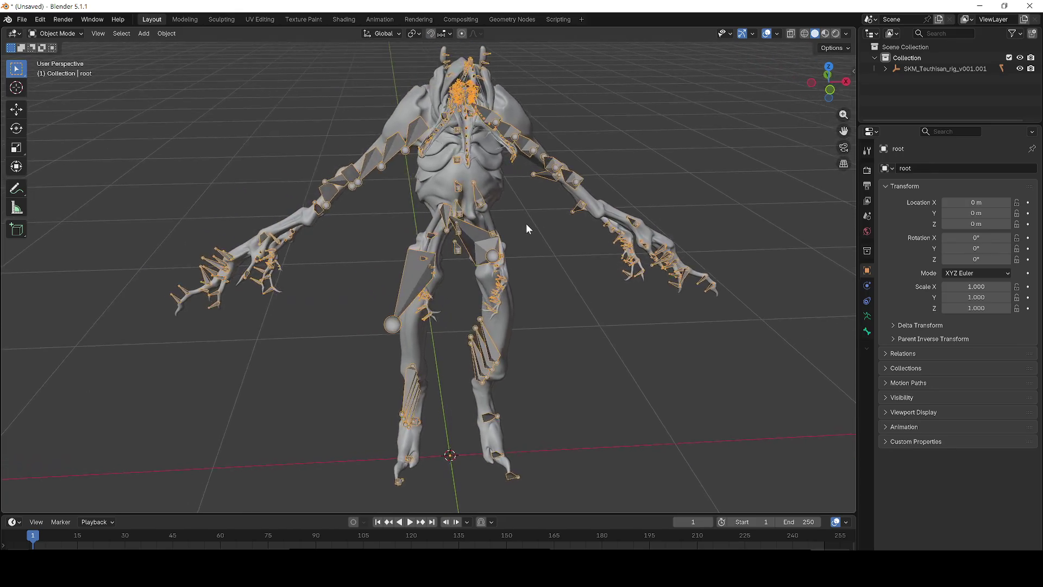
pyautogui.moveTo(35, 537); pyautogui.dragTo(303, 535)
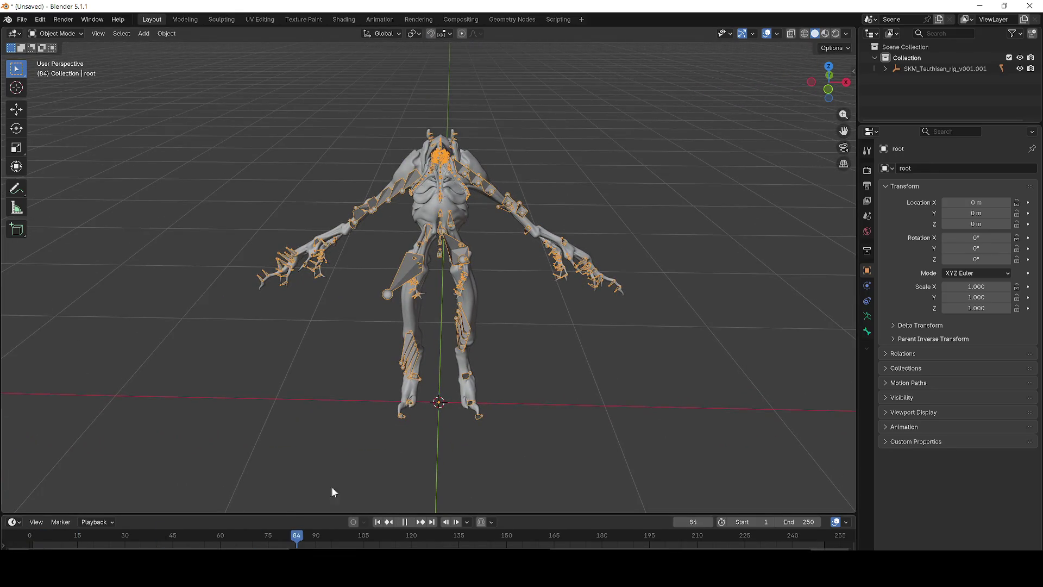
pyautogui.hotkey('ctrl', 'z')
pyautogui.scroll(-3, 521, 321)
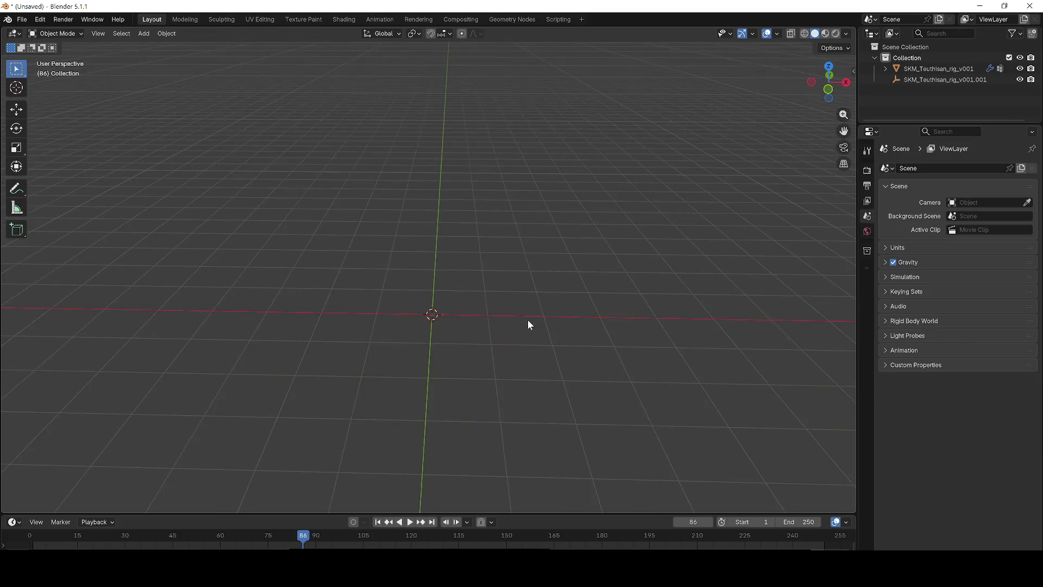
pyautogui.hotkey('ctrl', 'shift', 'z')
pyautogui.hotkey('ctrl', 's')
pyautogui.press('Escape')
pyautogui.scroll(3, 644, 279)
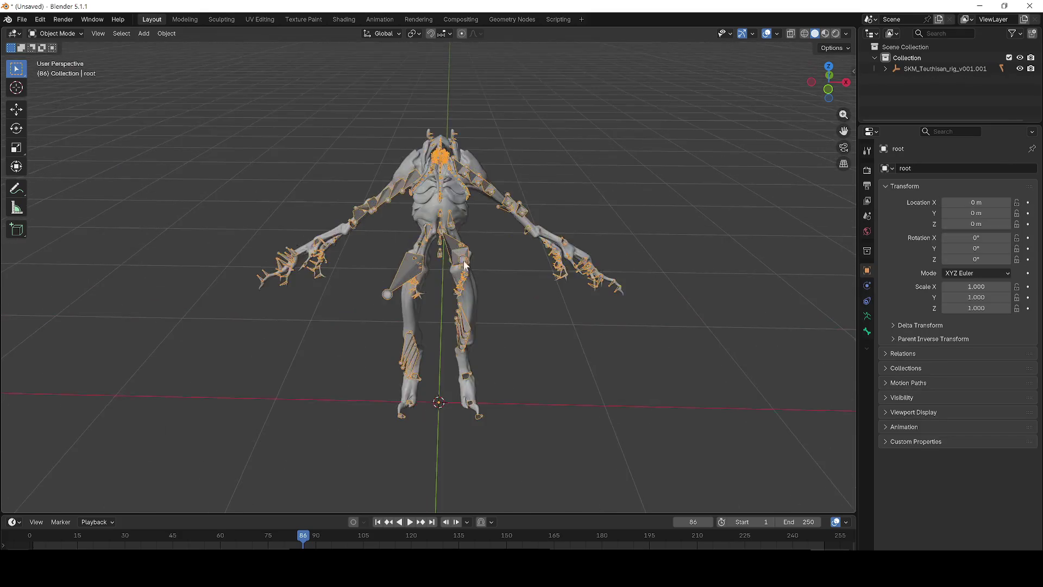
# Put the root armature in Edit Mode, preview Rendered then Solid shading, and exit.
pyautogui.click(453, 207)
pyautogui.click(462, 260)
pyautogui.click(886, 68)
pyautogui.press('Tab')
pyautogui.press('z')
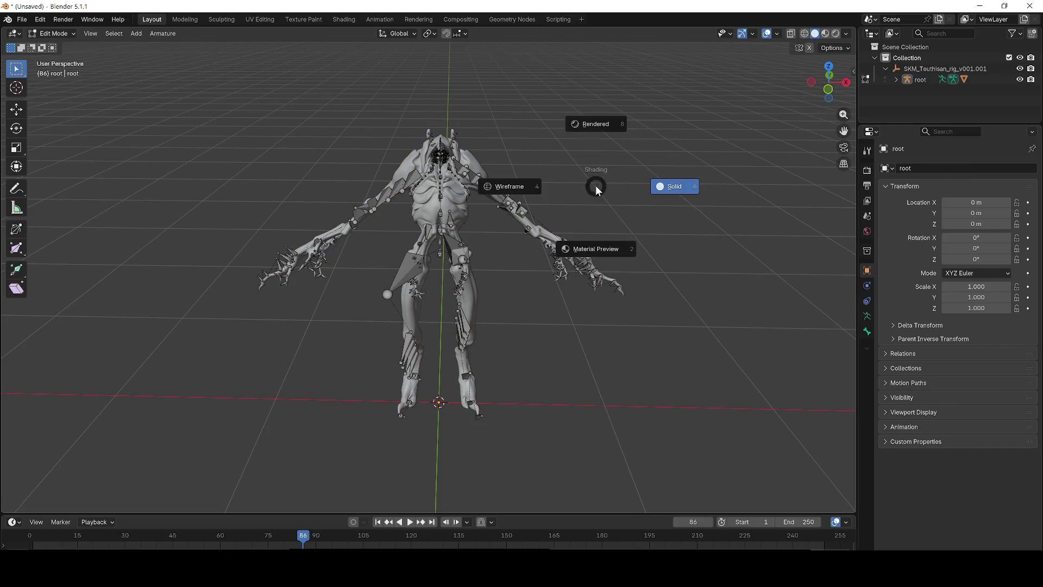
pyautogui.click(582, 133)
pyautogui.press('z')
pyautogui.click(660, 130)
pyautogui.scroll(3, 598, 228)
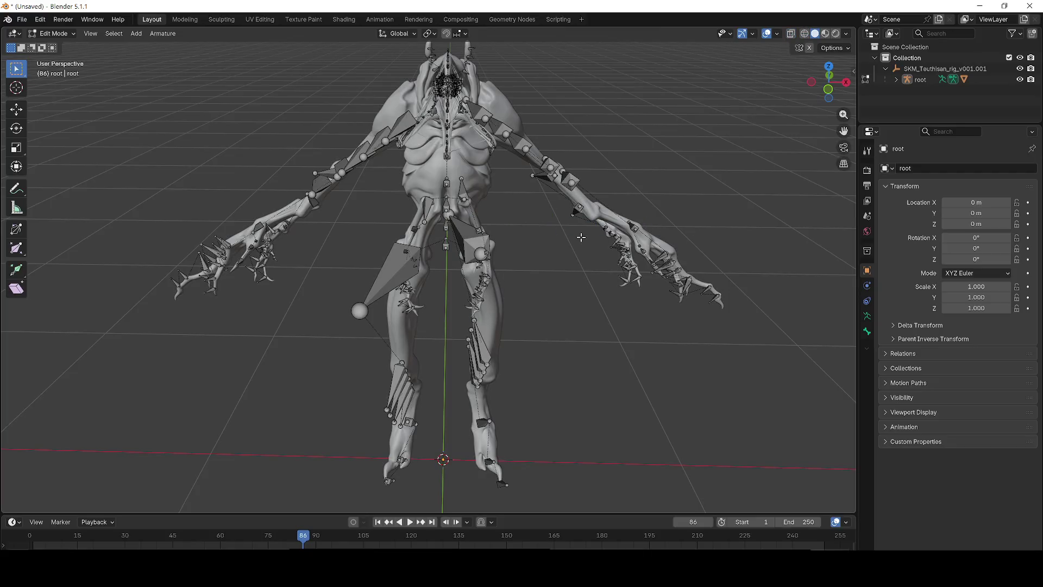
pyautogui.scroll(5, 581, 238)
pyautogui.press('Tab')
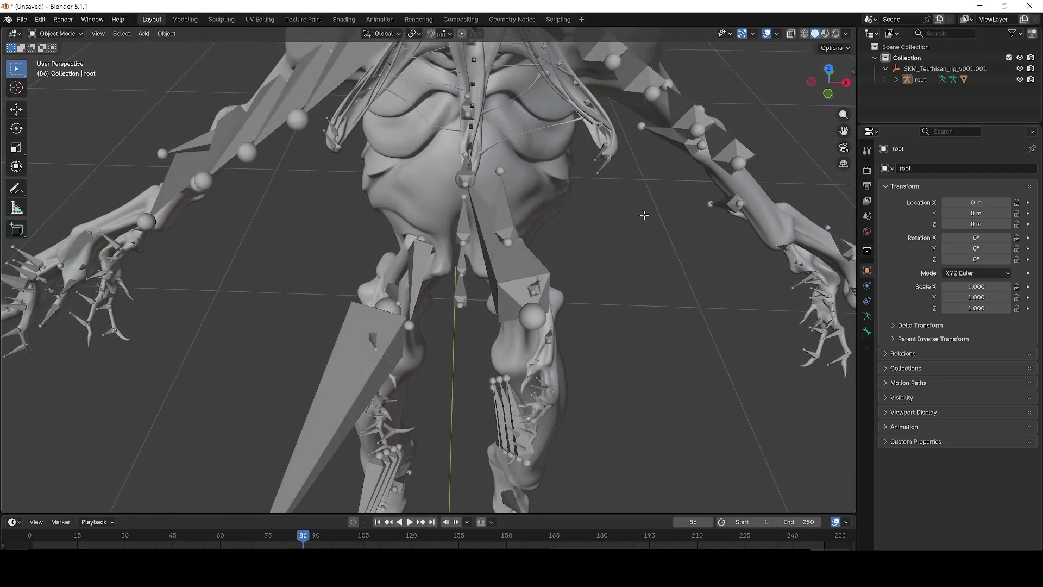
# In Object Mode, switch the viewport to Rendered shading and back to Solid.
pyautogui.press('z')
pyautogui.press('Escape')
pyautogui.press('z')
pyautogui.click(661, 132)
pyautogui.press('z')
pyautogui.click(733, 162)
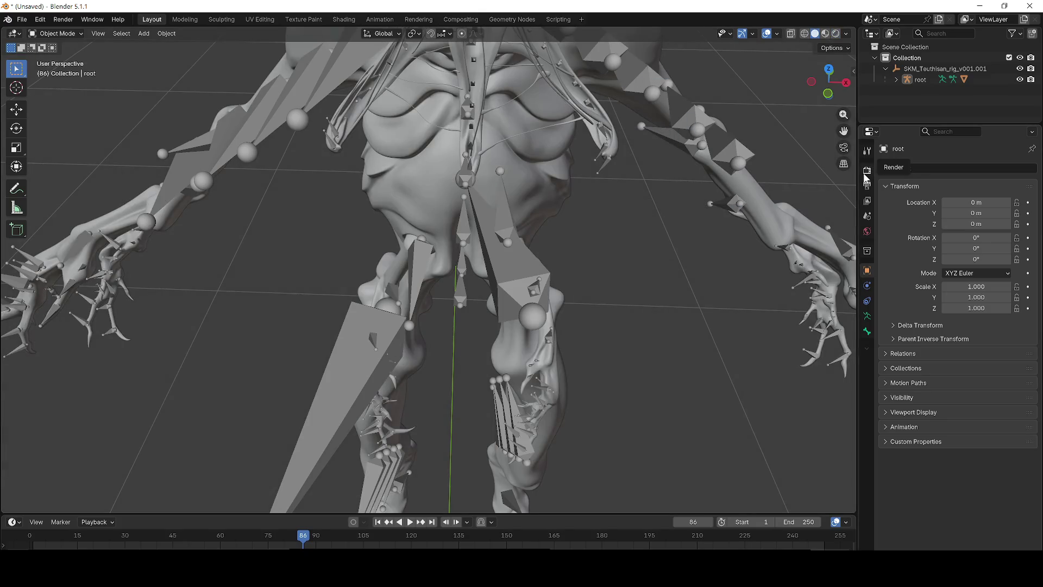
# Frame the armature in Edit Mode, select and deselect all its bones, then toggle back to Object Mode.
pyautogui.press('a')
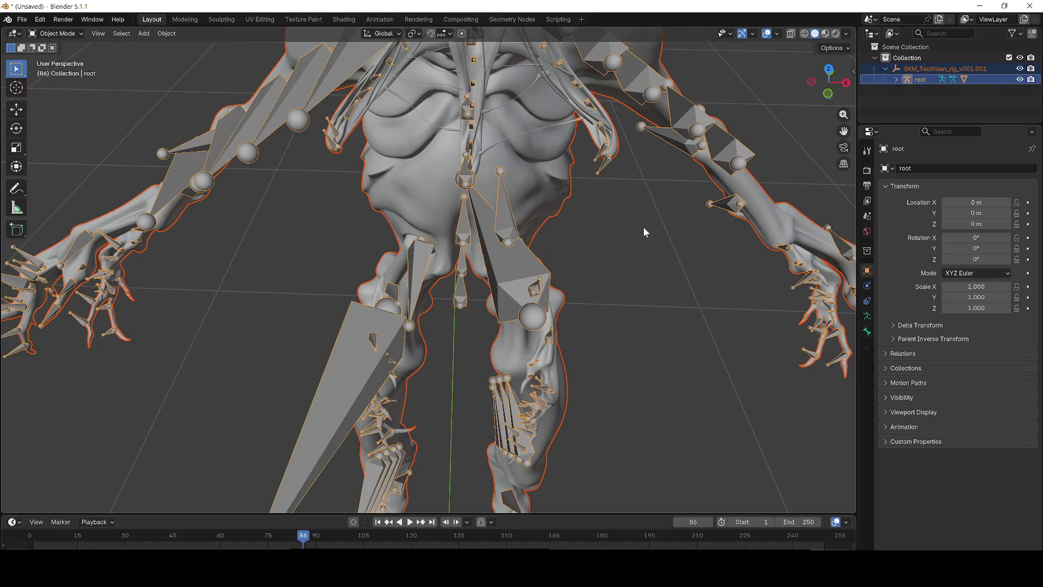
pyautogui.press('Tab')
pyautogui.press('Home')
pyautogui.press('a')
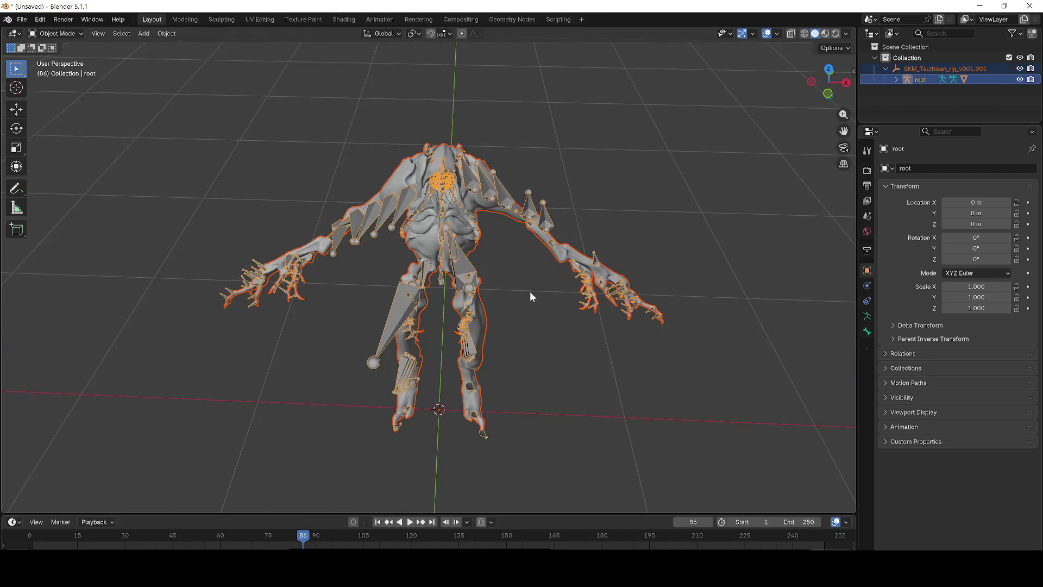
pyautogui.hotkey('alt', 'a')
pyautogui.moveTo(525, 230); pyautogui.dragTo(519, 268)
pyautogui.press('a')
pyautogui.press('Tab')
pyautogui.press('Tab')
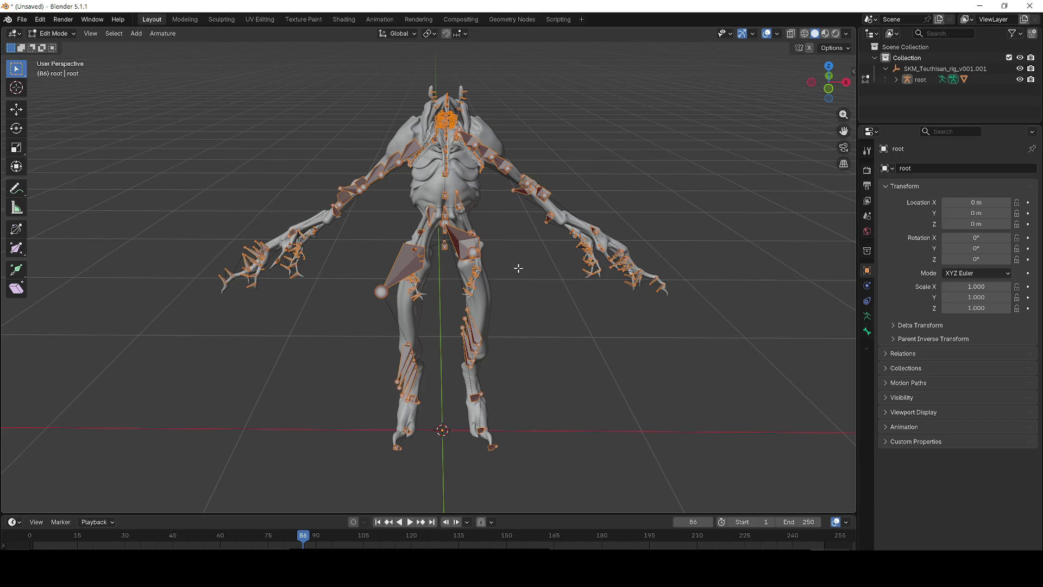
pyautogui.press('Tab')
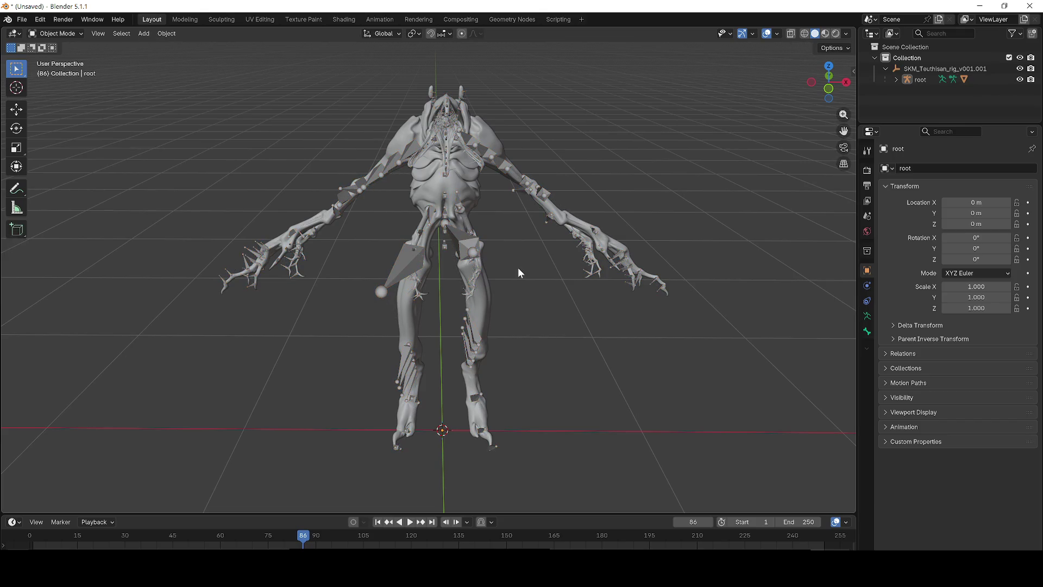
pyautogui.press('Tab')
pyautogui.press('Tab')
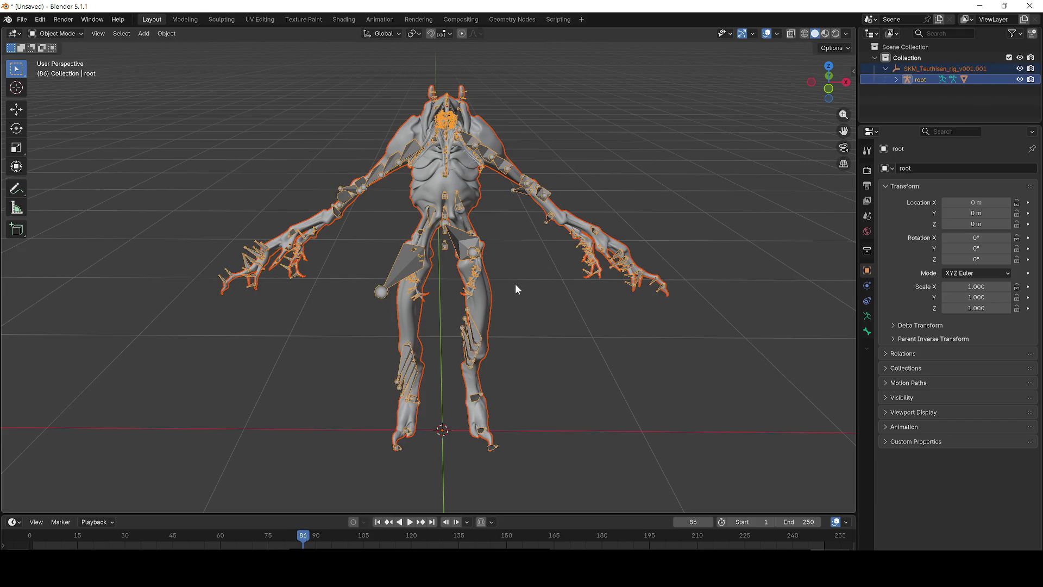
pyautogui.press('Tab')
# Preview the viewport in rendered shading, then return it to solid shading.
pyautogui.press('z')
pyautogui.click(521, 223)
pyautogui.press('z')
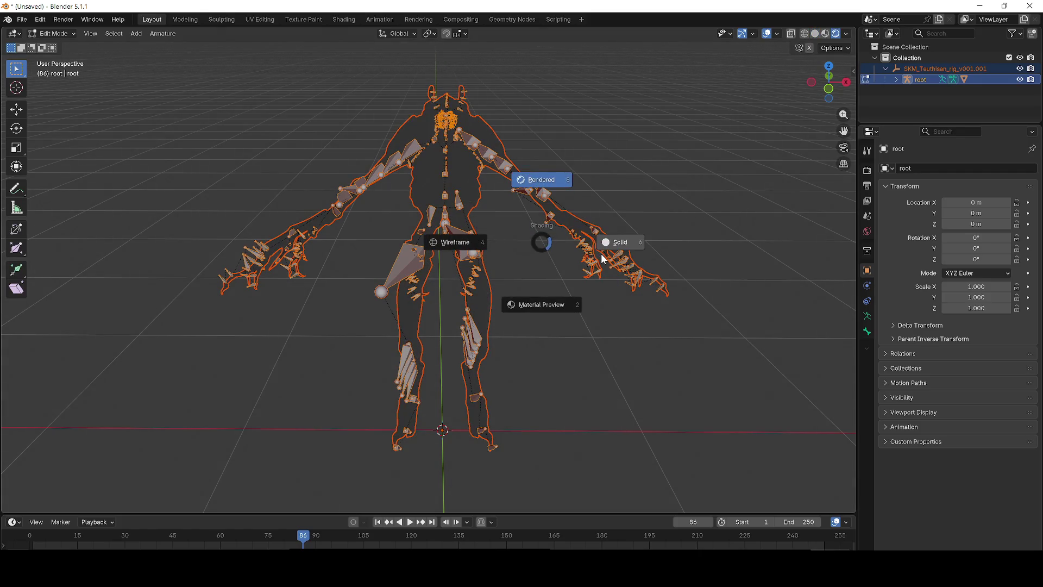
pyautogui.click(603, 260)
pyautogui.scroll(-2, 552, 308)
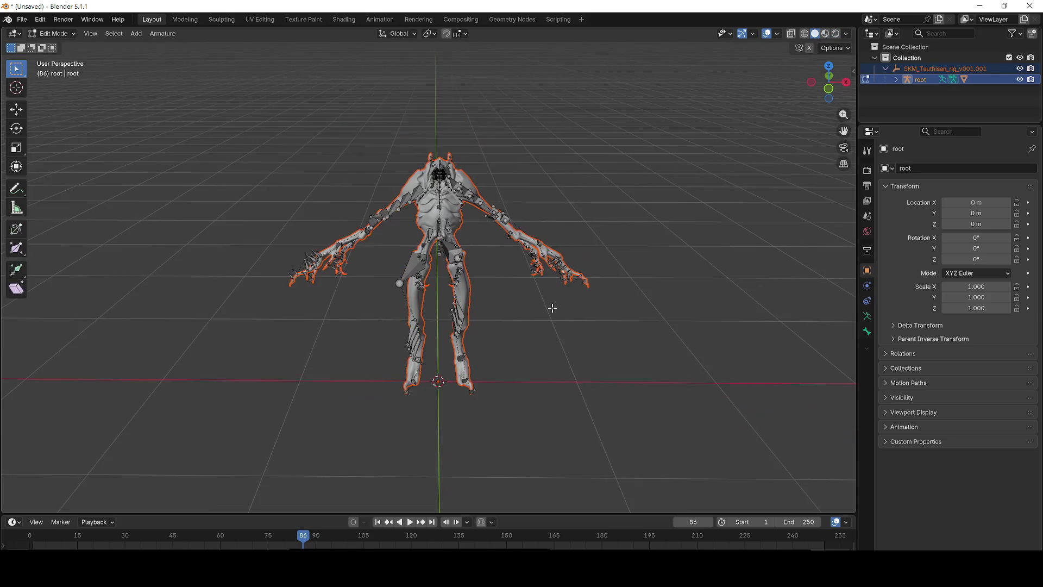
# Select and deselect all bones, then dismiss the bone delete menu without deleting anything.
pyautogui.press('a')
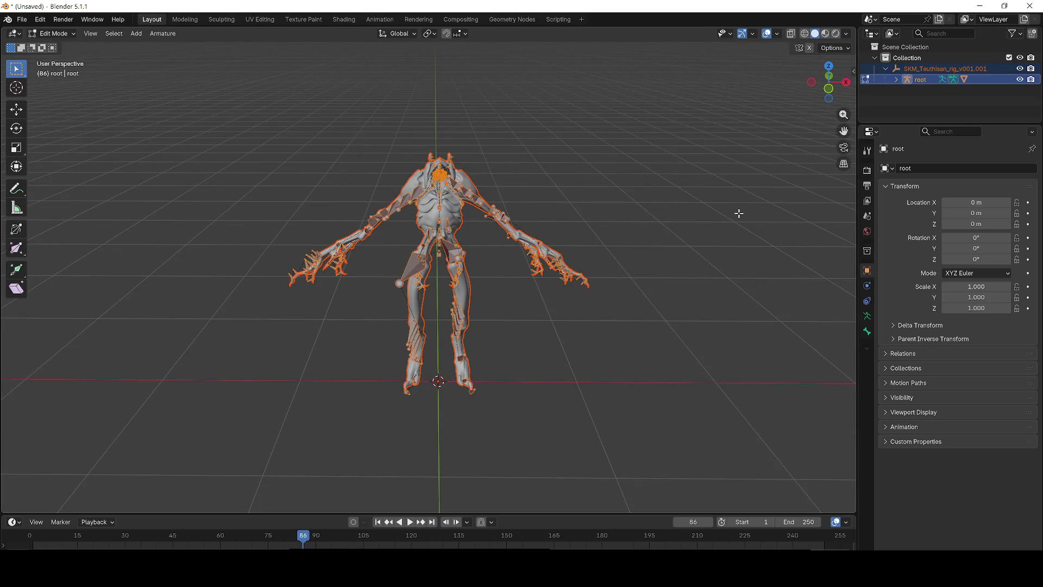
pyautogui.click(928, 99)
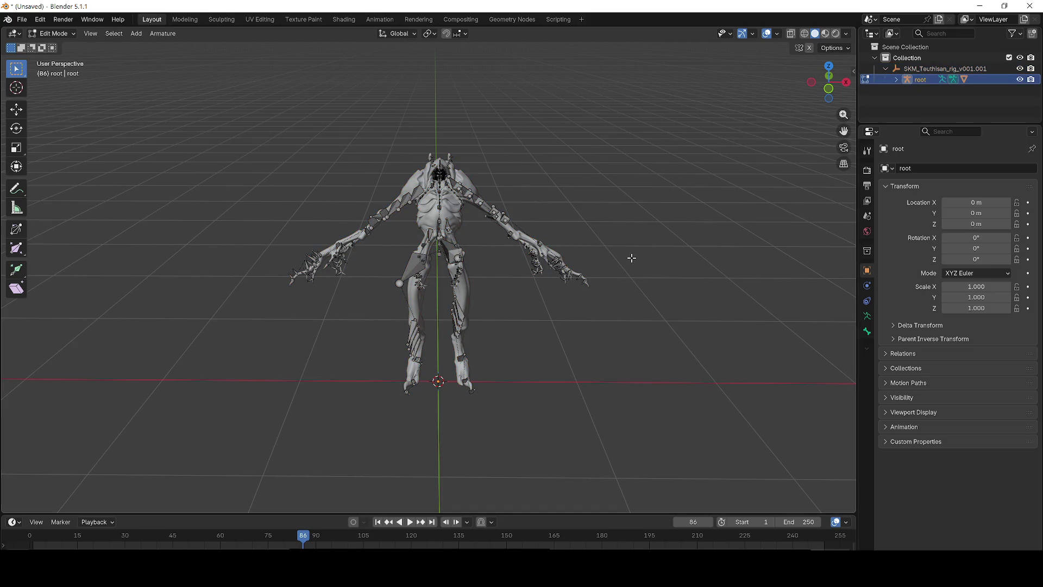
pyautogui.press('x')
pyautogui.click(601, 268)
pyautogui.scroll(-3, 569, 303)
pyautogui.scroll(4, 517, 288)
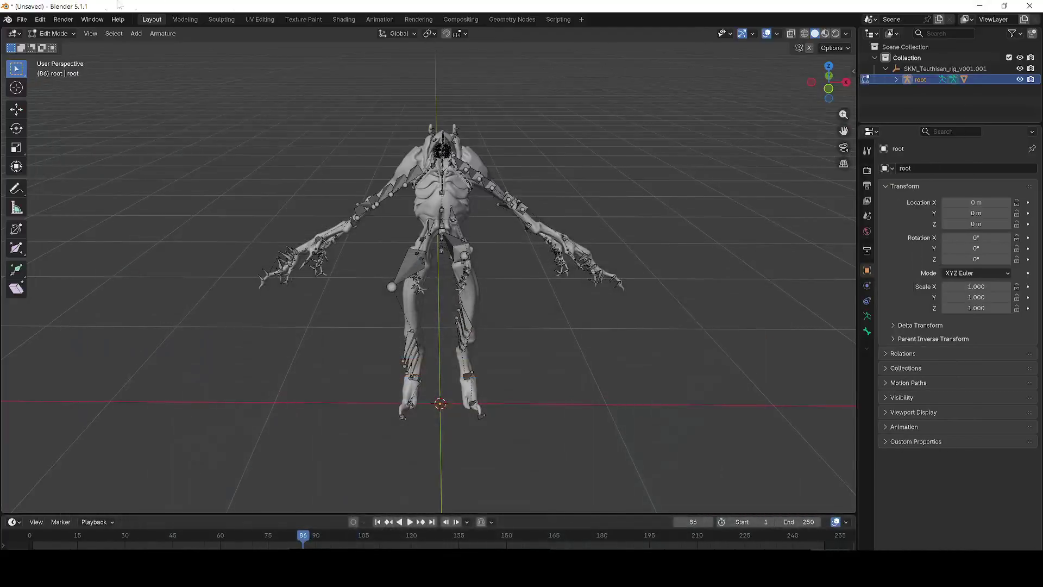
pyautogui.click(22, 19)
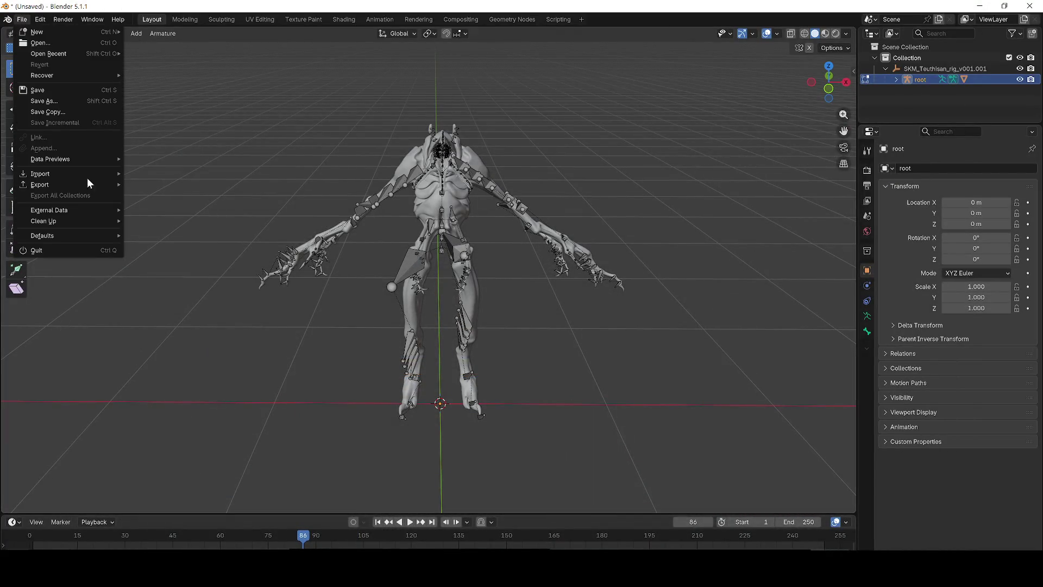
# Export the rig through File > Export > FBX (.fbx) to the Desktop.
pyautogui.moveTo(71, 187)
pyautogui.click(174, 268)
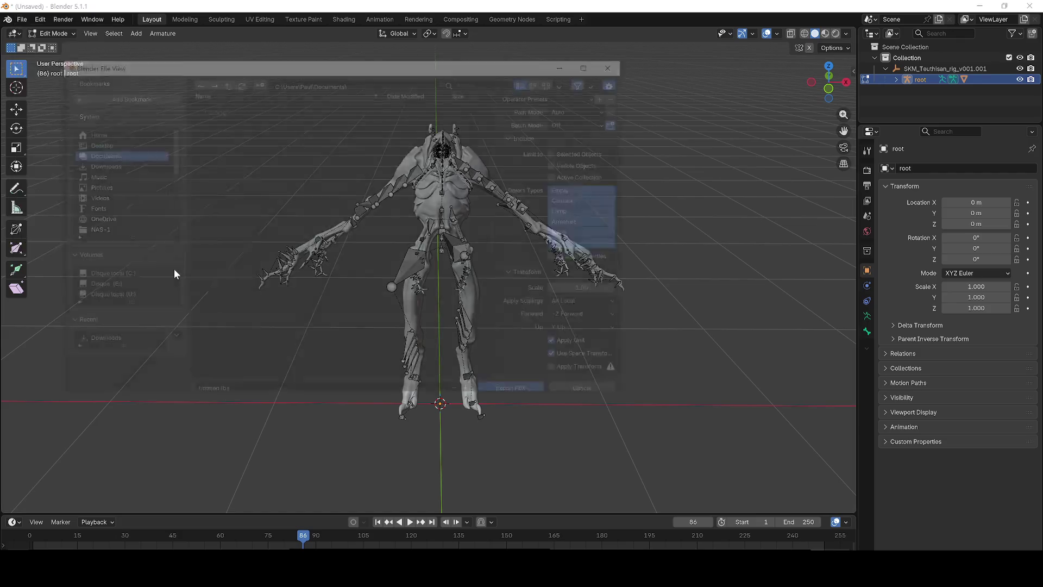
pyautogui.click(94, 143)
pyautogui.click(519, 385)
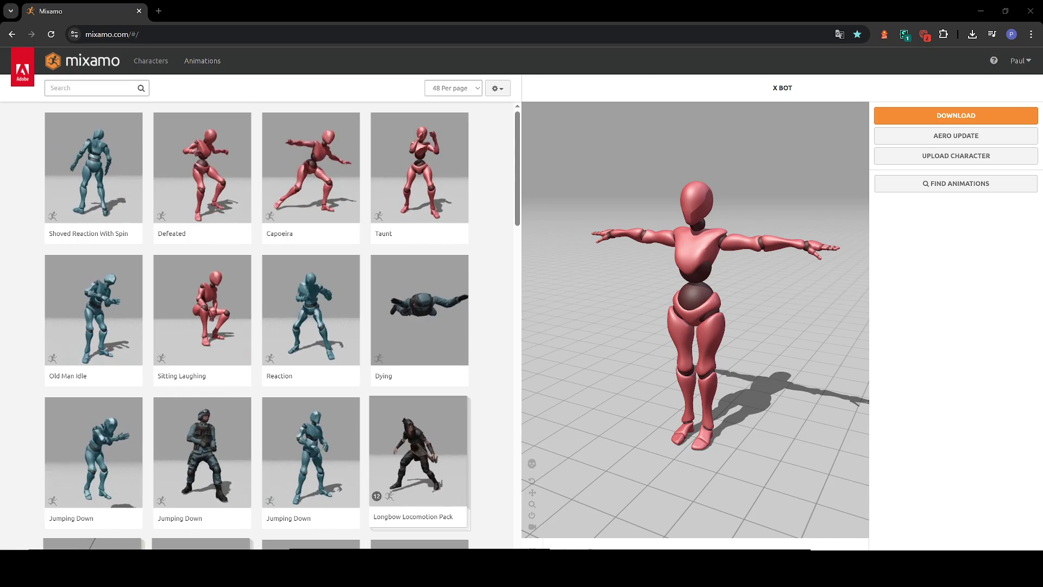
# Choose Upload Character in Mixamo and drop the exported creature FBX onto the drop zone.
pyautogui.click(915, 160)
pyautogui.moveTo(264, 255)
pyautogui.mouseDown()
pyautogui.moveTo(435, 307)
pyautogui.moveTo(471, 300)
pyautogui.mouseUp()
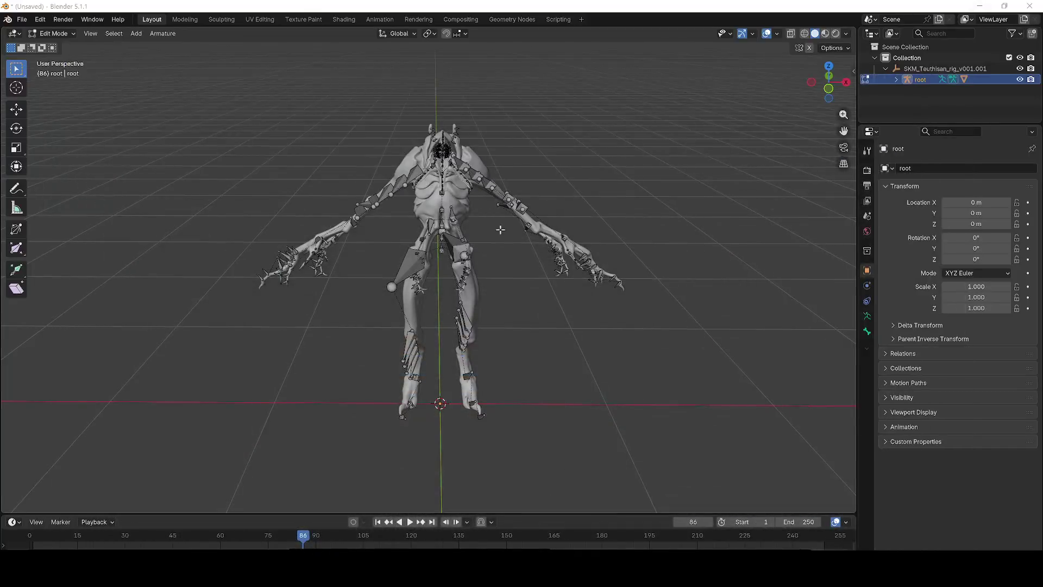
# Select SKM_Teuthisan_rig_v001.001 and toggle the armature between Edit and Object Mode.
pyautogui.scroll(10, 519, 218)
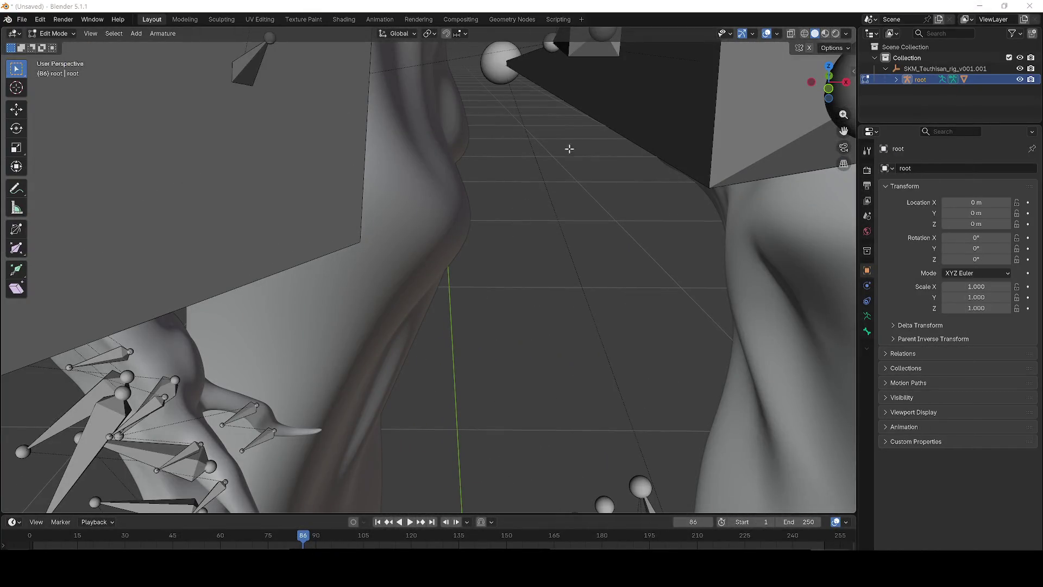
pyautogui.scroll(10, 576, 141)
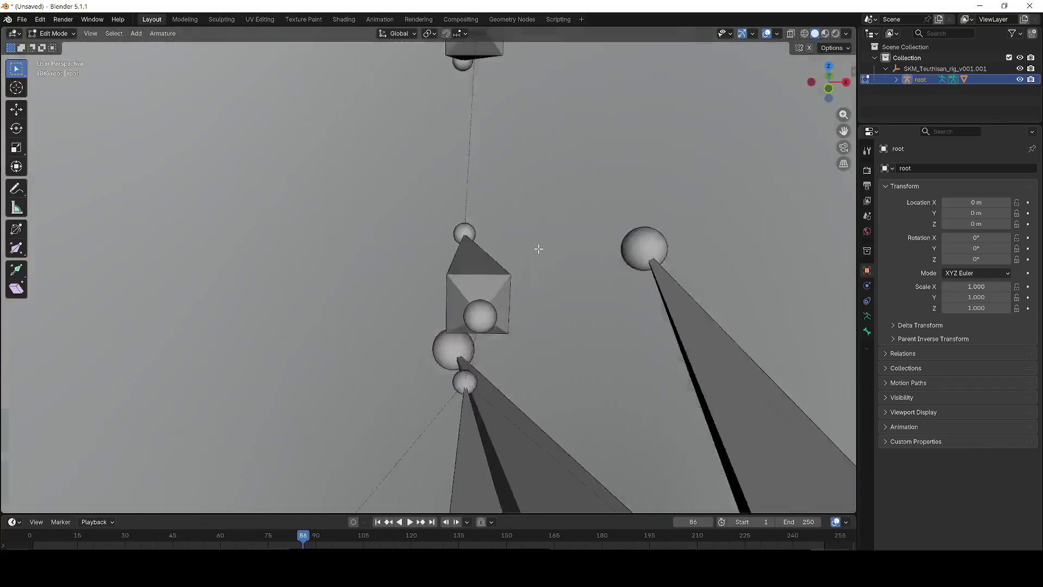
pyautogui.scroll(-10, 538, 249)
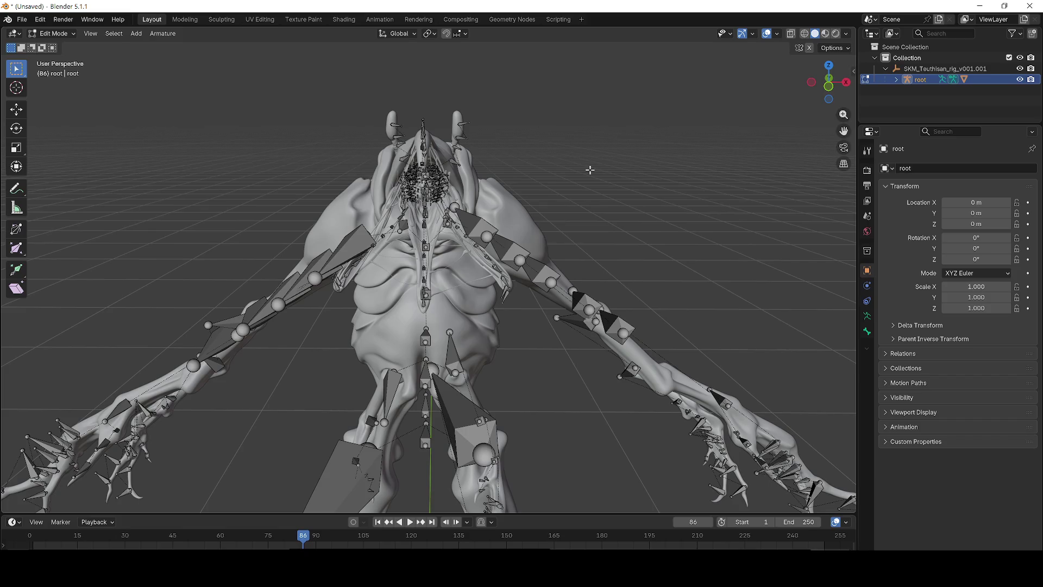
pyautogui.press('Up')
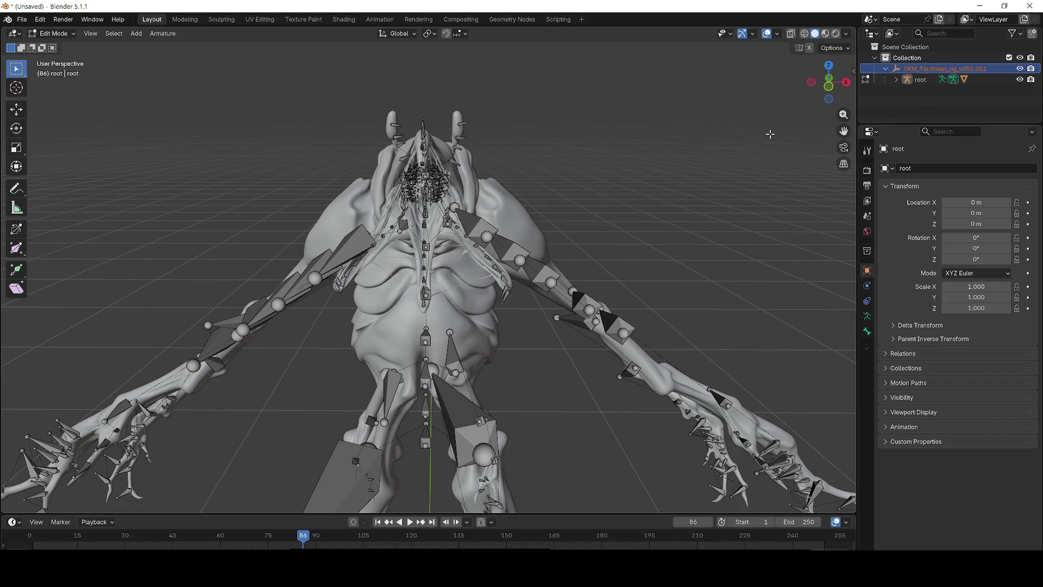
pyautogui.press('Tab')
pyautogui.scroll(8, 653, 154)
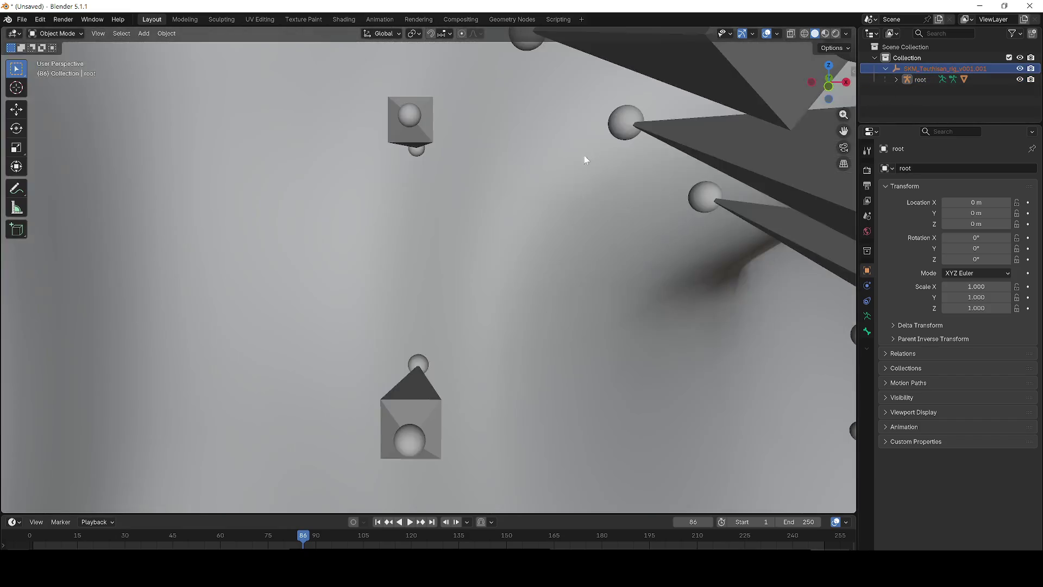
pyautogui.press('Tab')
pyautogui.scroll(2, 693, 163)
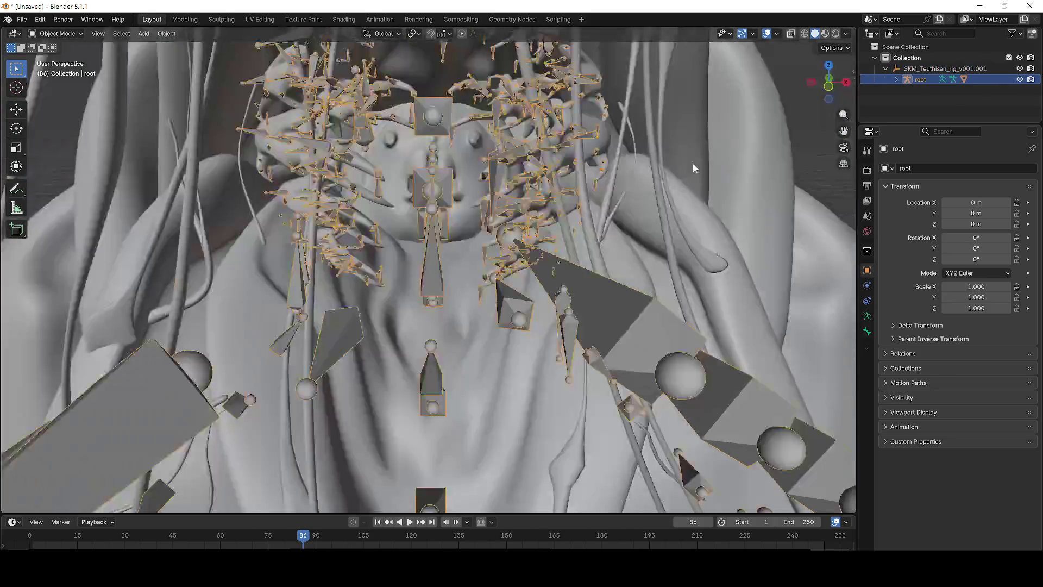
pyautogui.scroll(-10, 693, 163)
pyautogui.press('Tab')
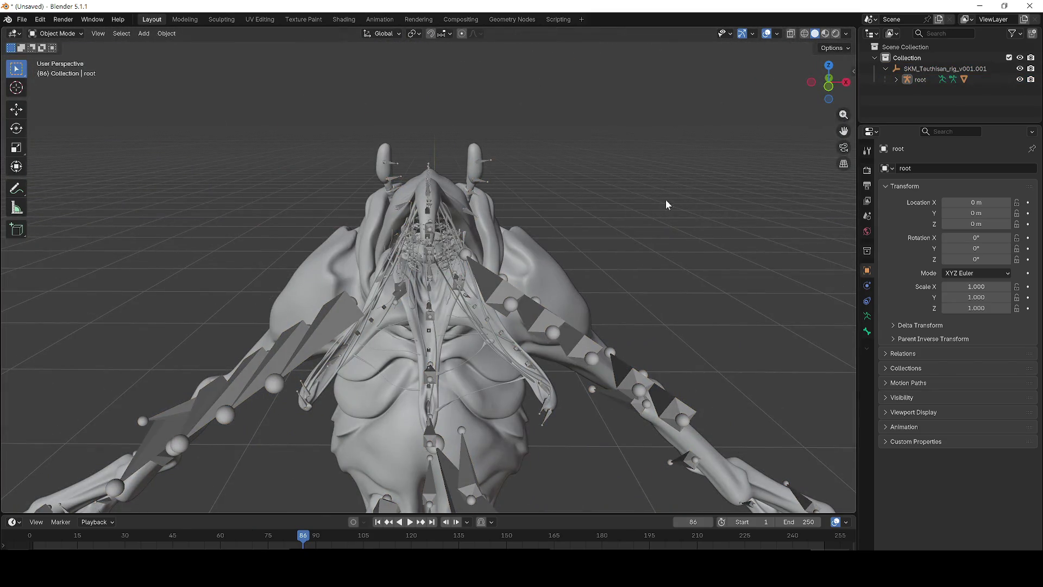
# Inspect the creature body mesh's topology in Edit Mode, then return to Object Mode.
pyautogui.click(554, 276)
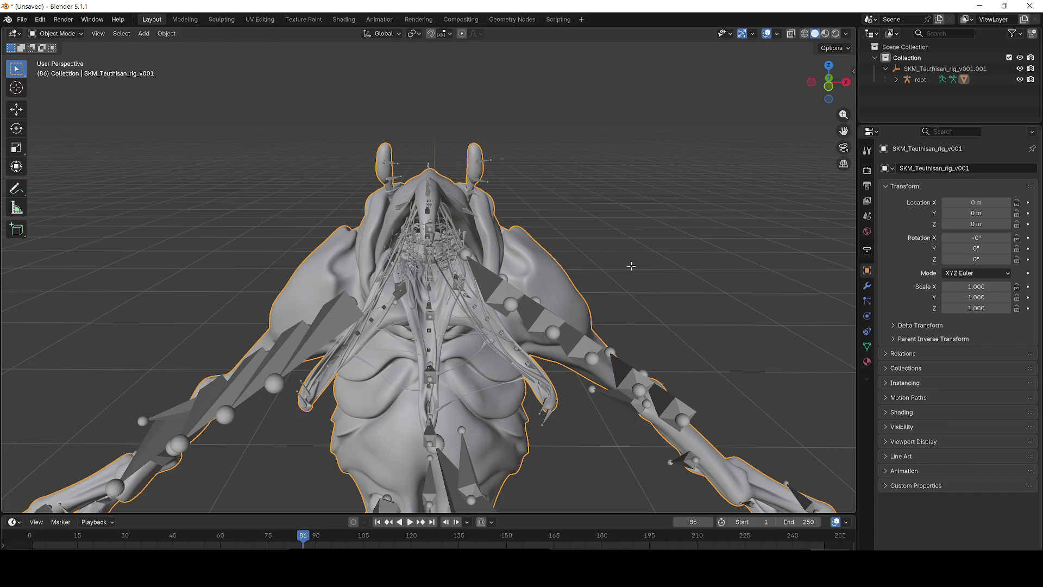
pyautogui.press('Tab')
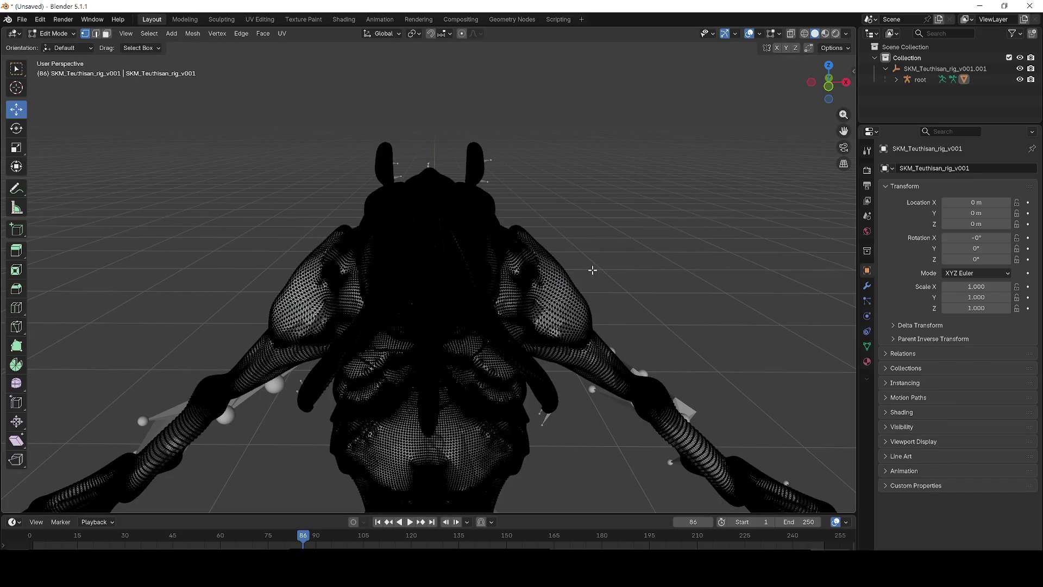
pyautogui.scroll(-8, 564, 293)
pyautogui.scroll(12, 587, 284)
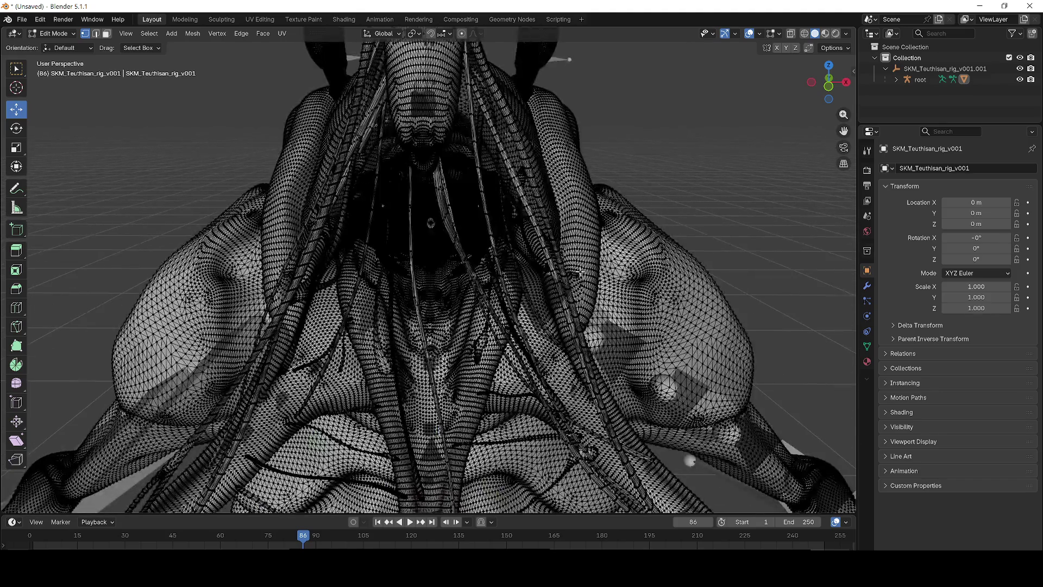
pyautogui.scroll(-10, 644, 229)
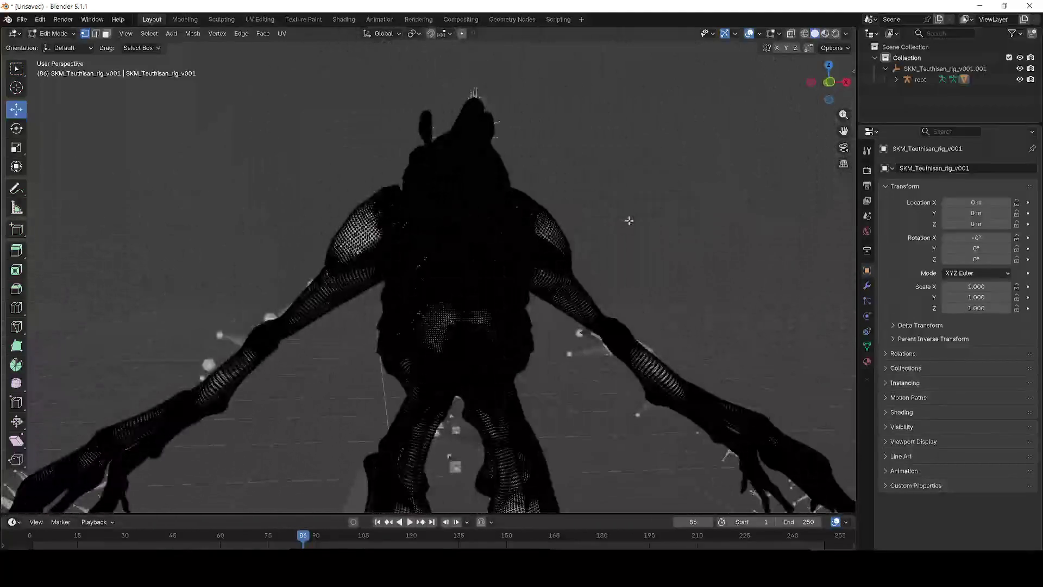
pyautogui.press('Tab')
pyautogui.scroll(3, 635, 243)
# Cycle the viewport through solid and wireframe back to solid, and reset the timeline to frame 0.
pyautogui.press('z')
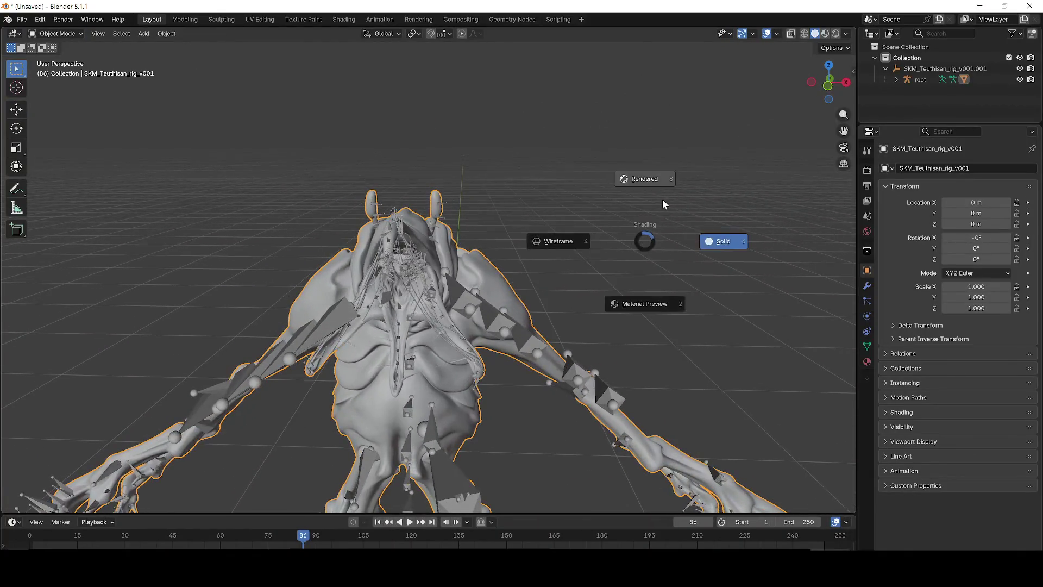
pyautogui.press('z')
pyautogui.click(716, 223)
pyautogui.press('z')
pyautogui.click(601, 232)
pyautogui.press('z')
pyautogui.click(728, 232)
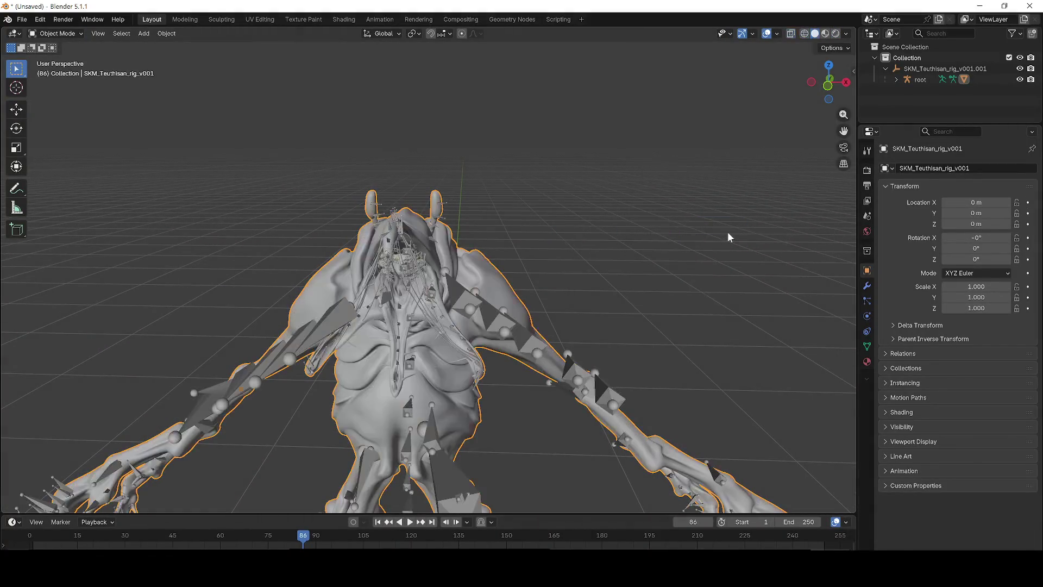
pyautogui.scroll(-3, 661, 261)
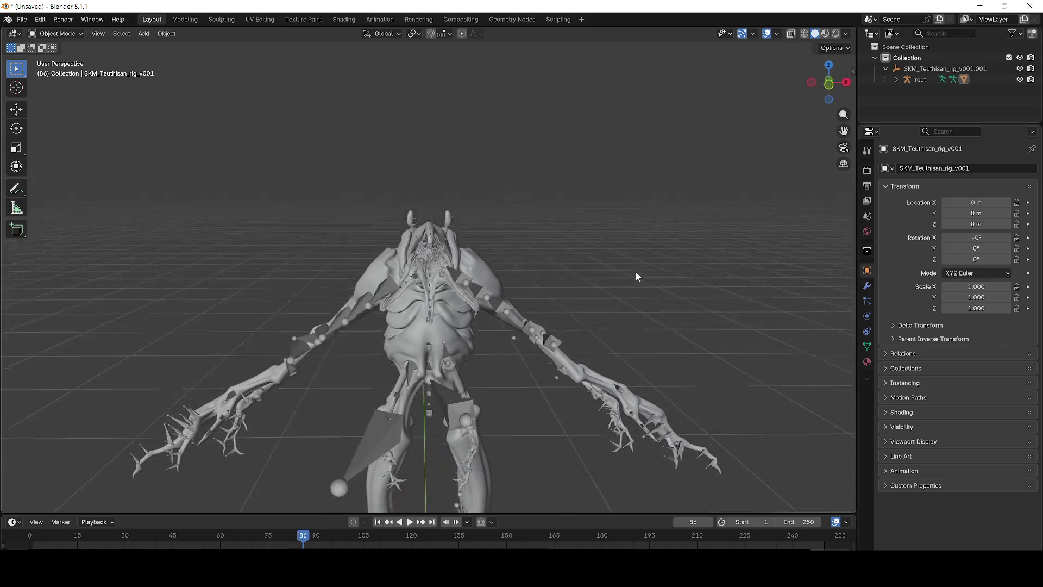
pyautogui.scroll(2, 634, 250)
pyautogui.moveTo(348, 530)
pyautogui.mouseDown()
pyautogui.moveTo(113, 526)
pyautogui.moveTo(34, 536)
pyautogui.mouseUp()
# Check the Mixamo upload in the browser, then minimize Chrome to return to Blender.
pyautogui.moveTo(281, 567)
pyautogui.click(333, 527)
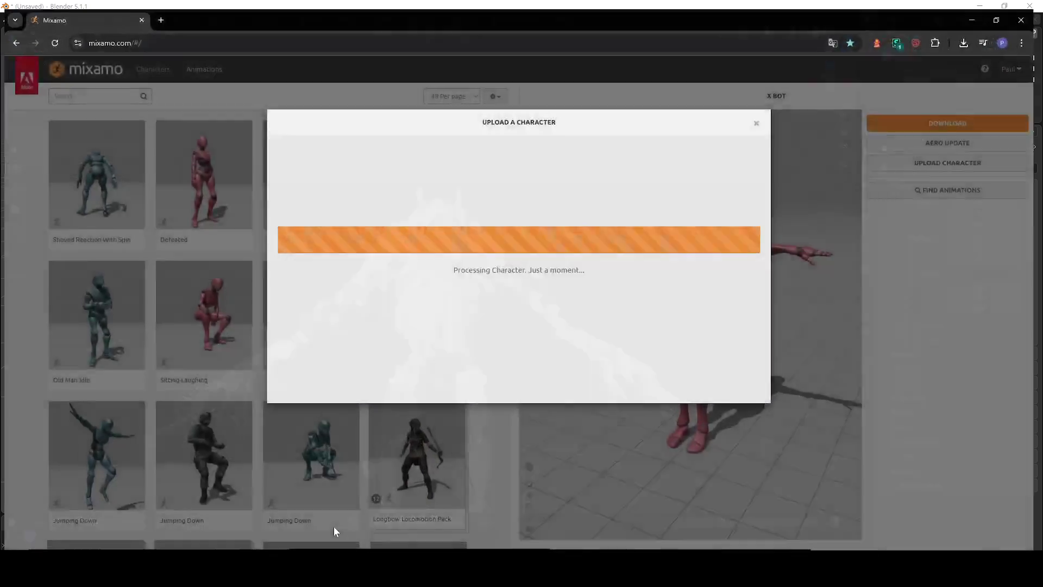
pyautogui.click(981, 11)
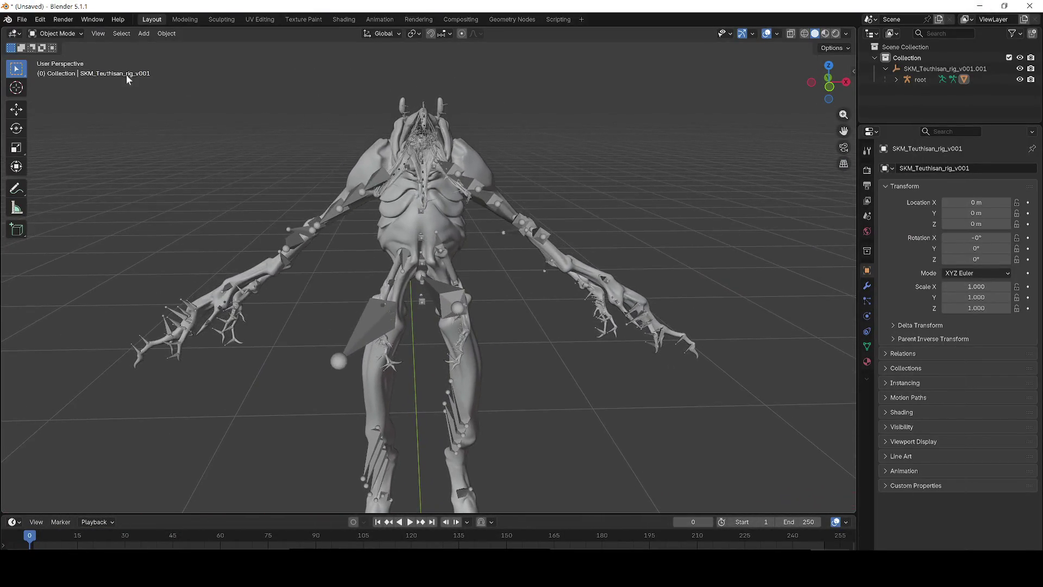
pyautogui.click(27, 20)
# Save the scene as teuthin.blend in Documents\Blender, then minimize Blender.
pyautogui.moveTo(40, 19)
pyautogui.hotkey('ctrl', 's')
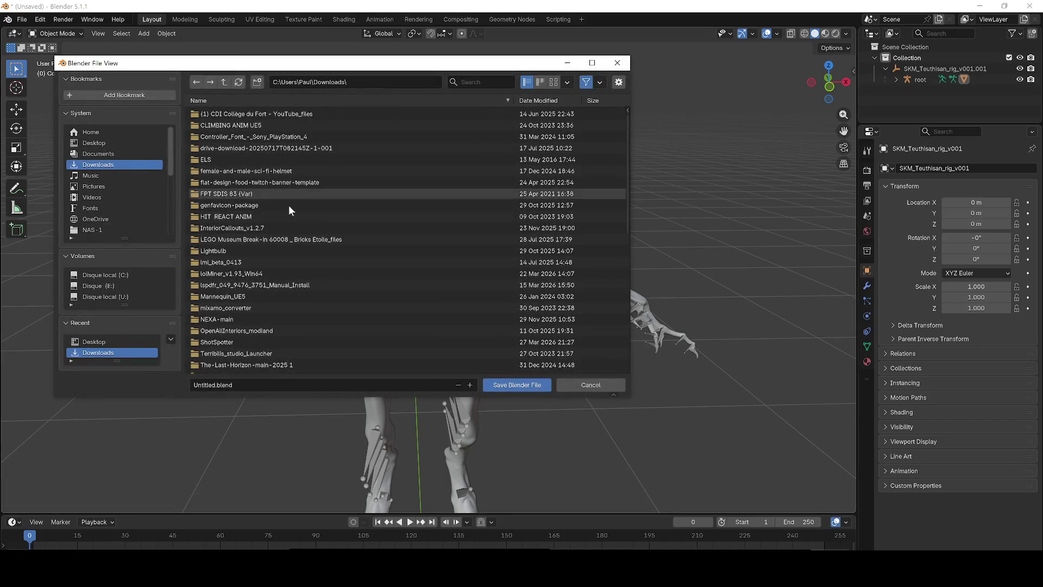
pyautogui.moveTo(350, 63); pyautogui.dragTo(0, 226)
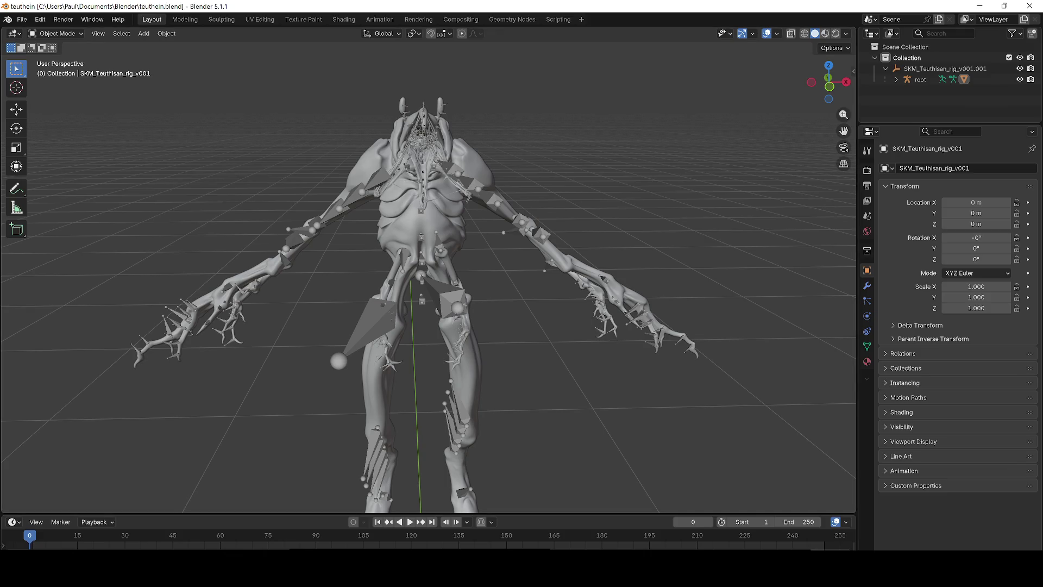
pyautogui.scroll(-3, 283, 303)
pyautogui.click(979, 6)
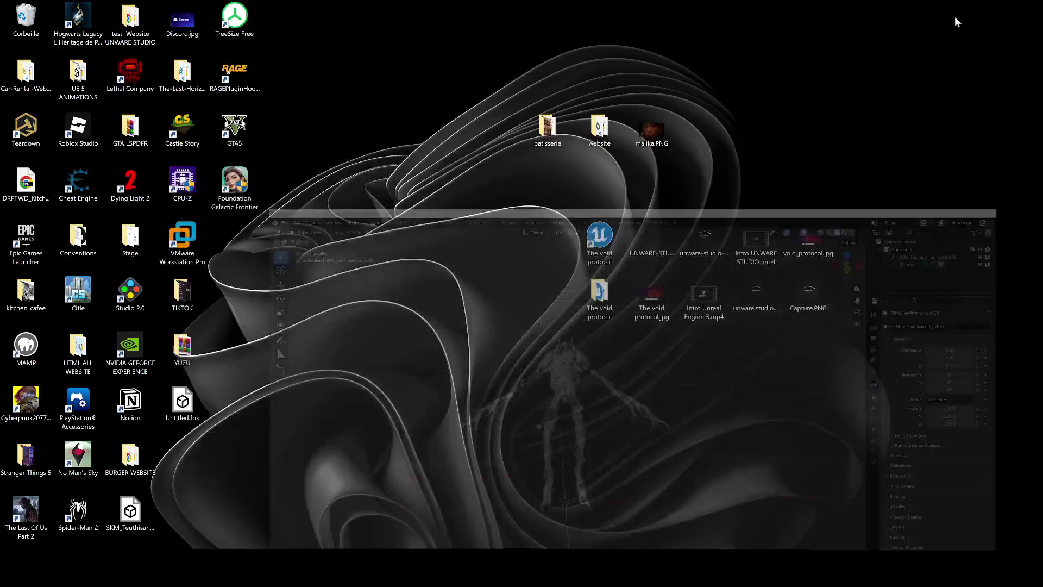
# Restore Blender and export the teuthin rig as FBX, then bring Mixamo back to the front.
pyautogui.click(349, 538)
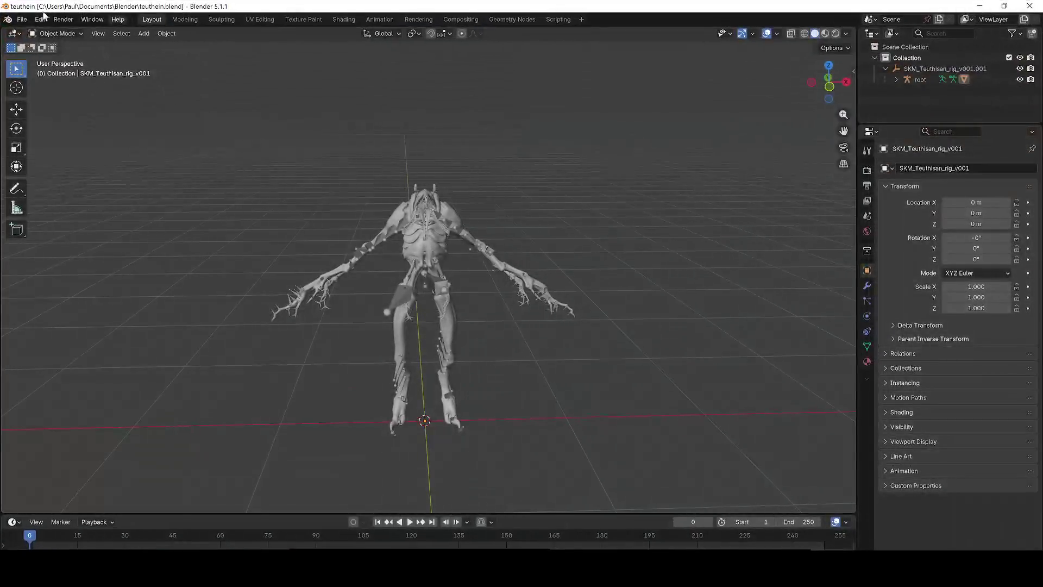
pyautogui.click(22, 19)
pyautogui.moveTo(56, 187)
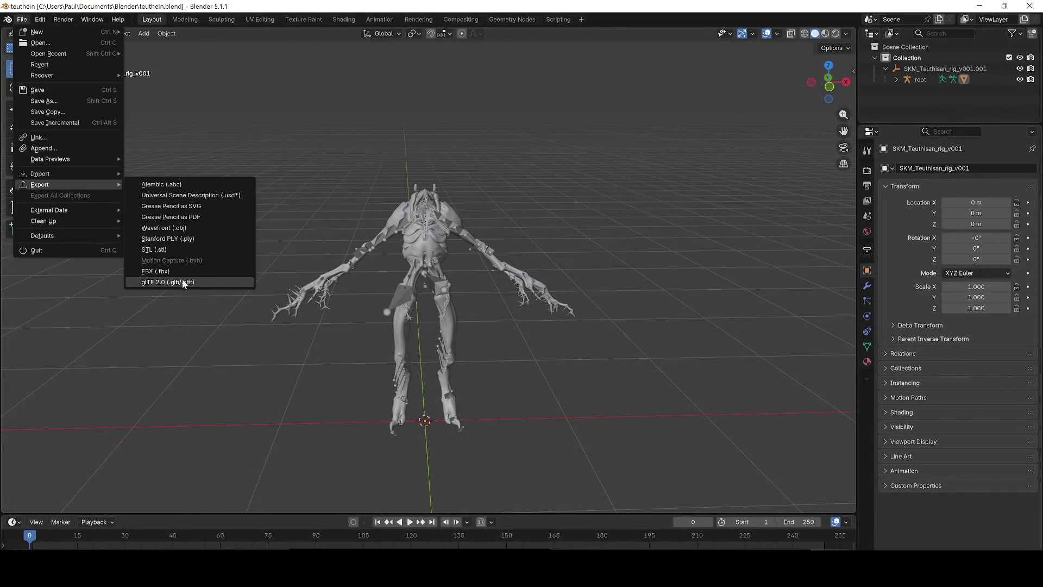
pyautogui.click(168, 269)
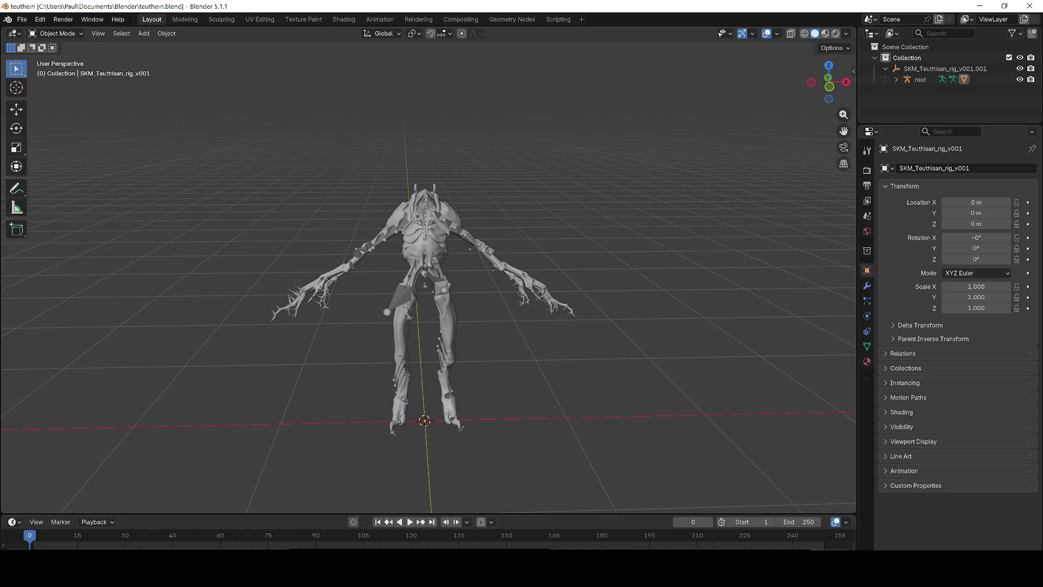
pyautogui.click(339, 526)
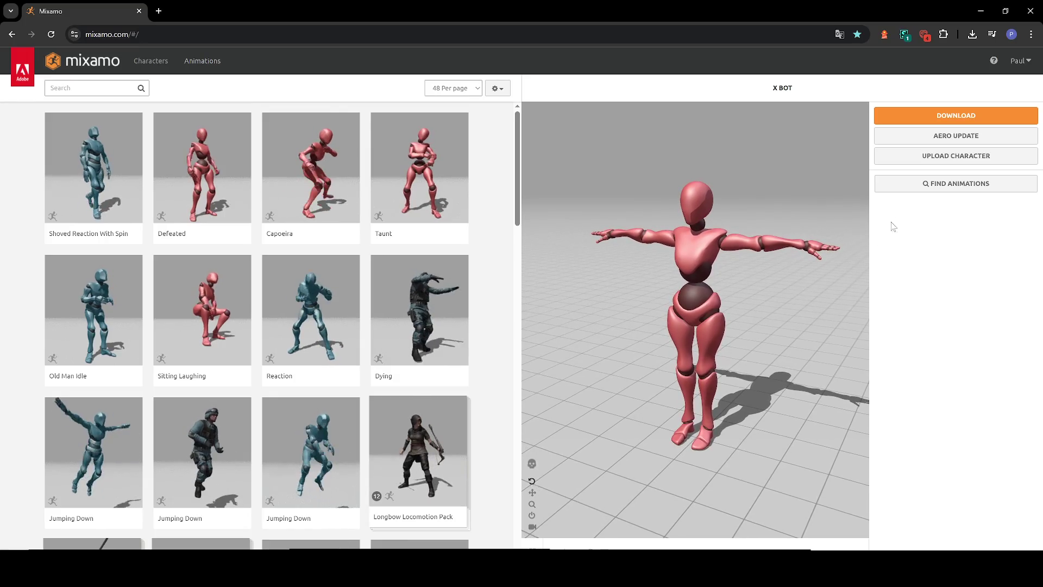
# Upload teuthin.fbx from the Desktop as a new Mixamo character via Select character file.
pyautogui.click(932, 157)
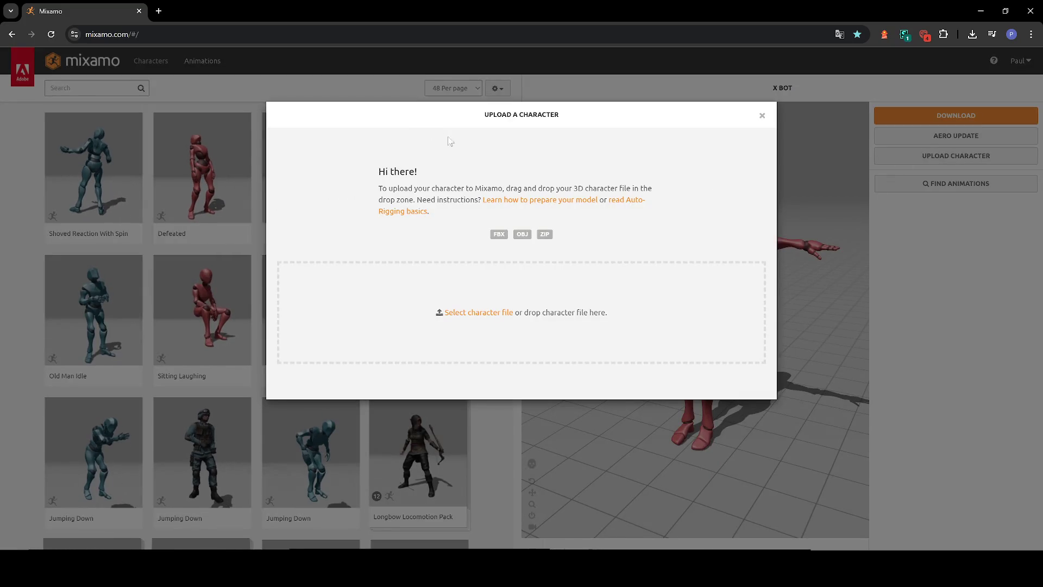
pyautogui.click(470, 312)
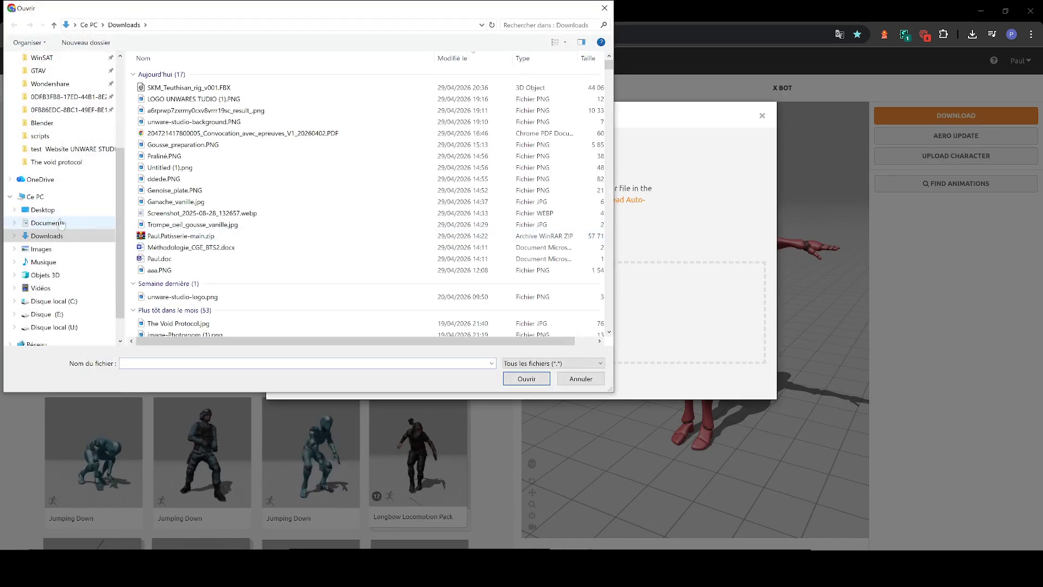
pyautogui.click(43, 209)
pyautogui.scroll(-5, 213, 269)
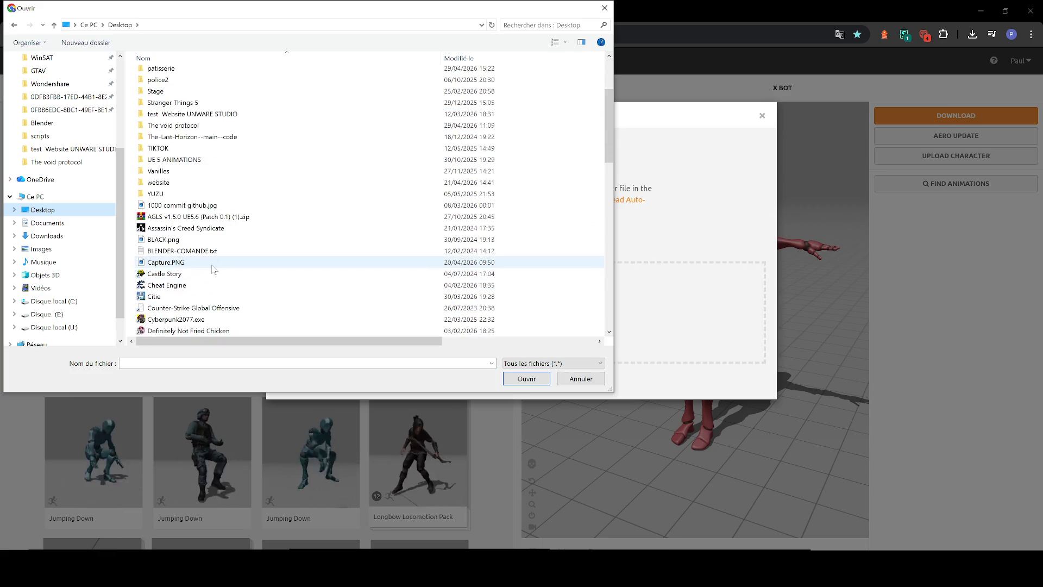
pyautogui.click(213, 263)
pyautogui.scroll(-3, 213, 269)
pyautogui.doubleClick(190, 171)
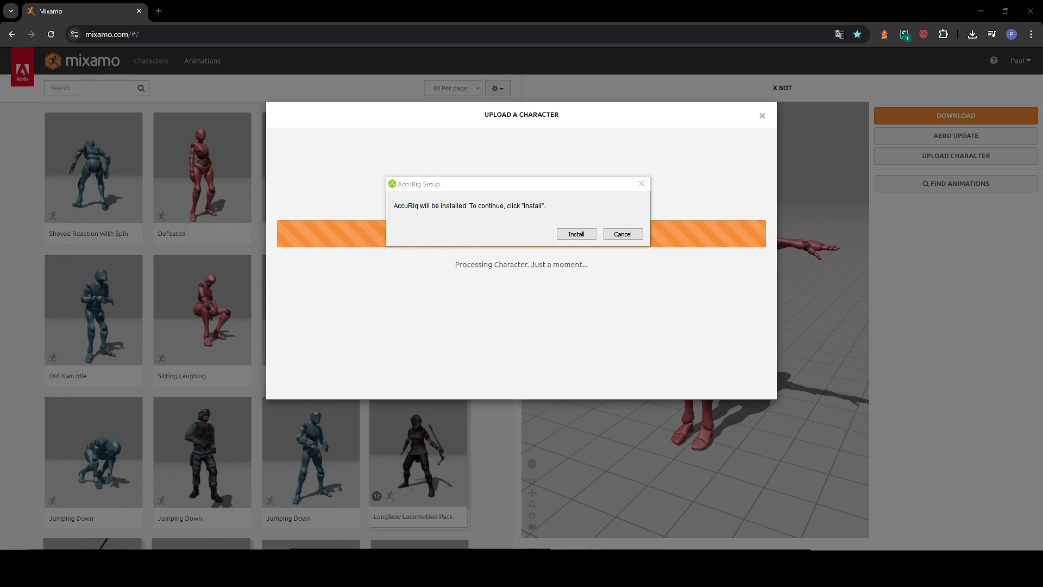
# Install AccuRIG with the licence accepted and default location, finish with Run AccuRIG ticked, then minimize Chrome.
pyautogui.click(577, 233)
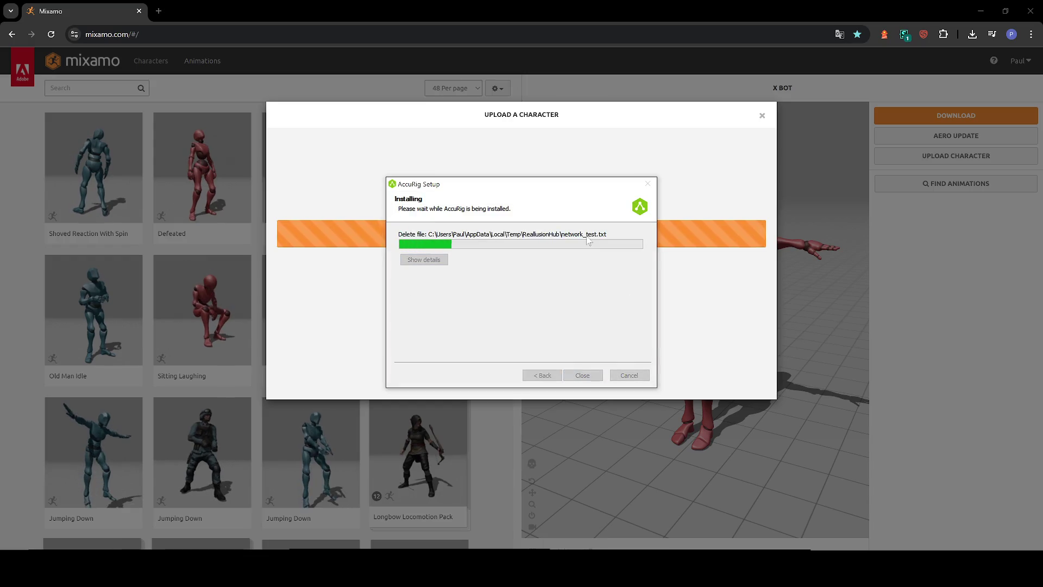
pyautogui.click(354, 301)
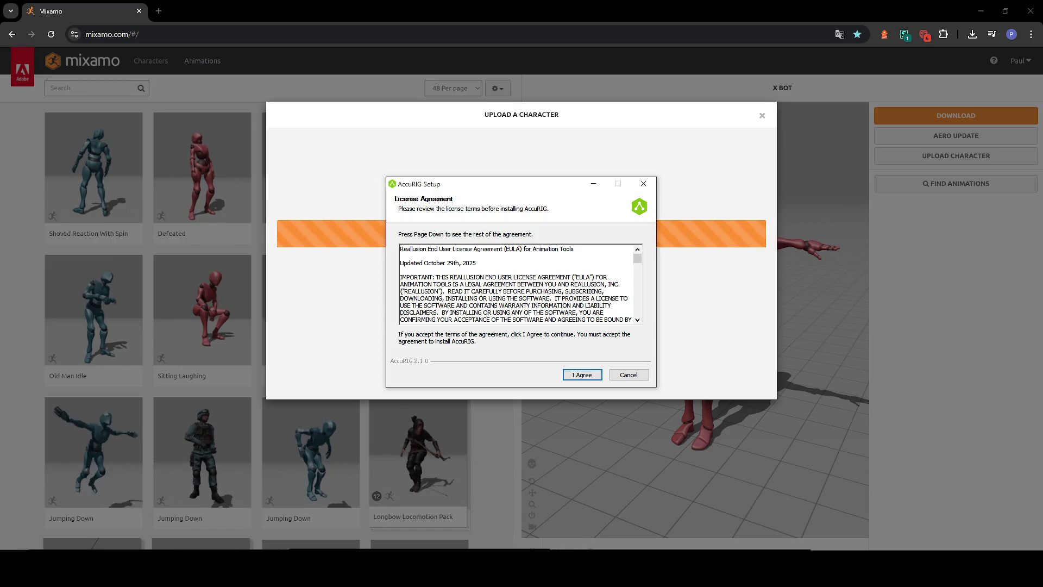
pyautogui.click(582, 375)
pyautogui.click(582, 375)
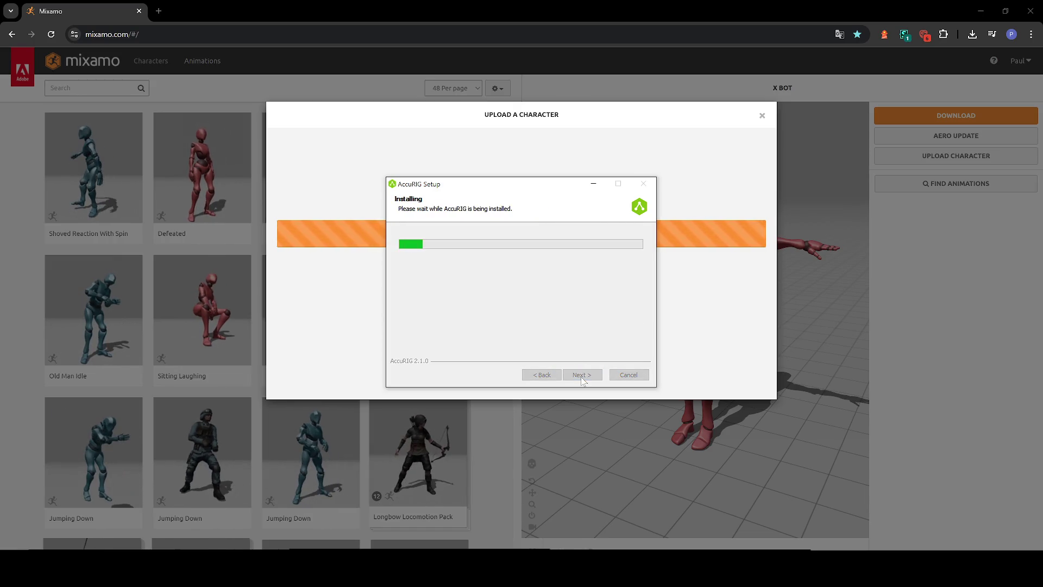
pyautogui.click(664, 336)
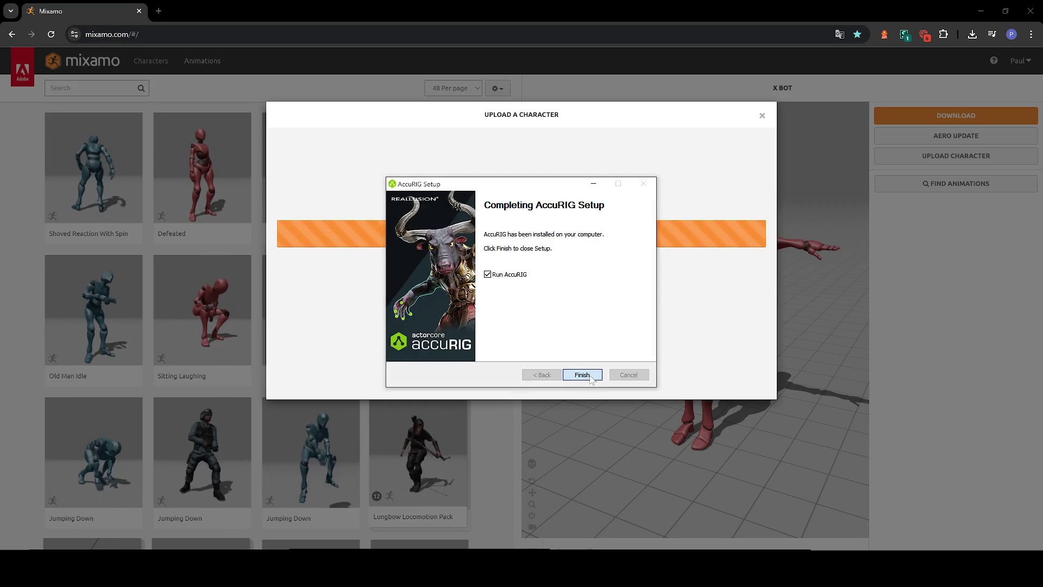
pyautogui.click(591, 375)
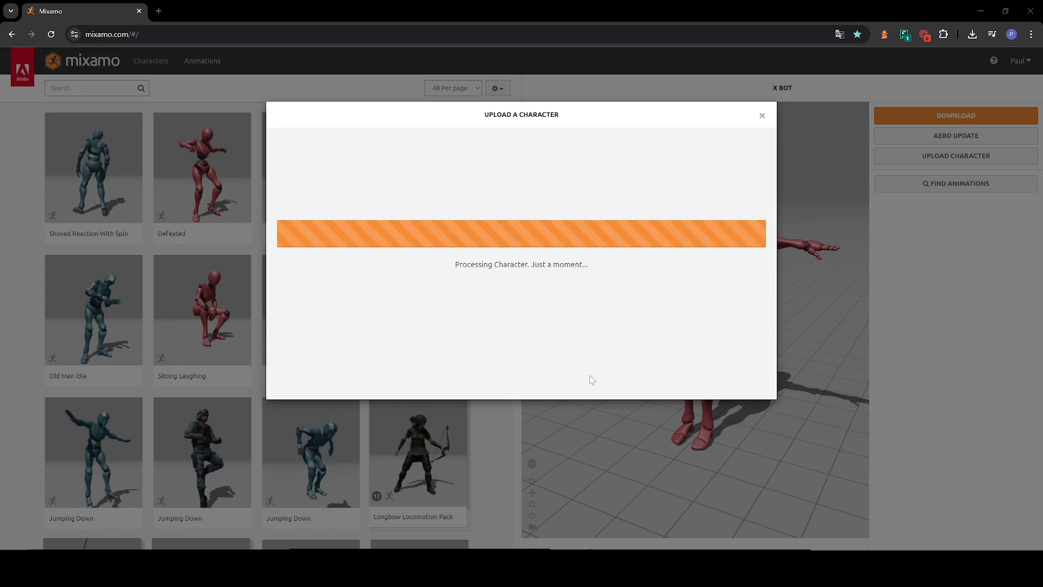
pyautogui.click(981, 11)
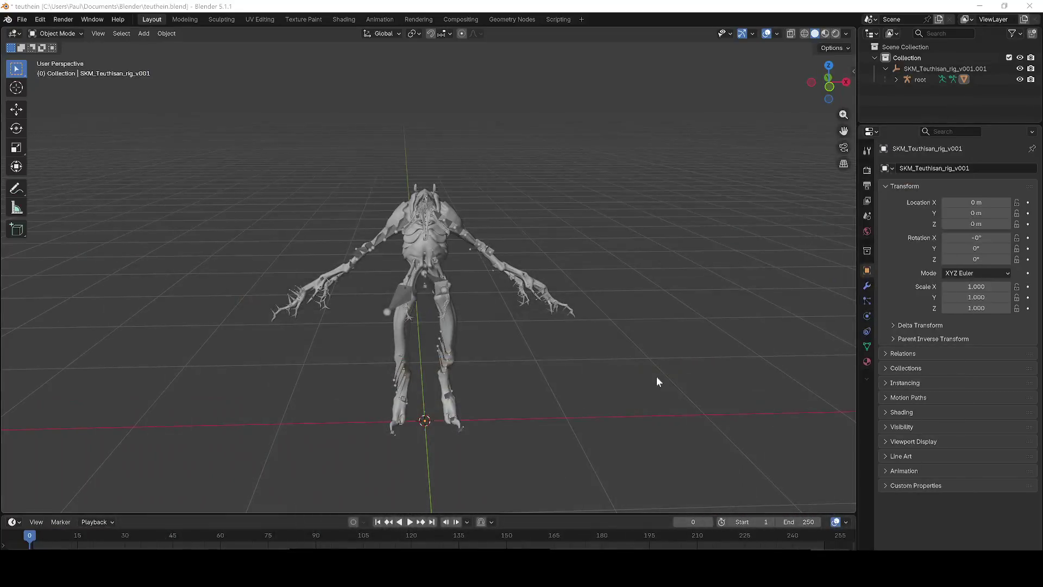
# Quit Blender without saving, sign in to AccuRIG with Google, and browse the sample characters.
pyautogui.scroll(5, 530, 320)
pyautogui.click(1030, 6)
pyautogui.click(524, 307)
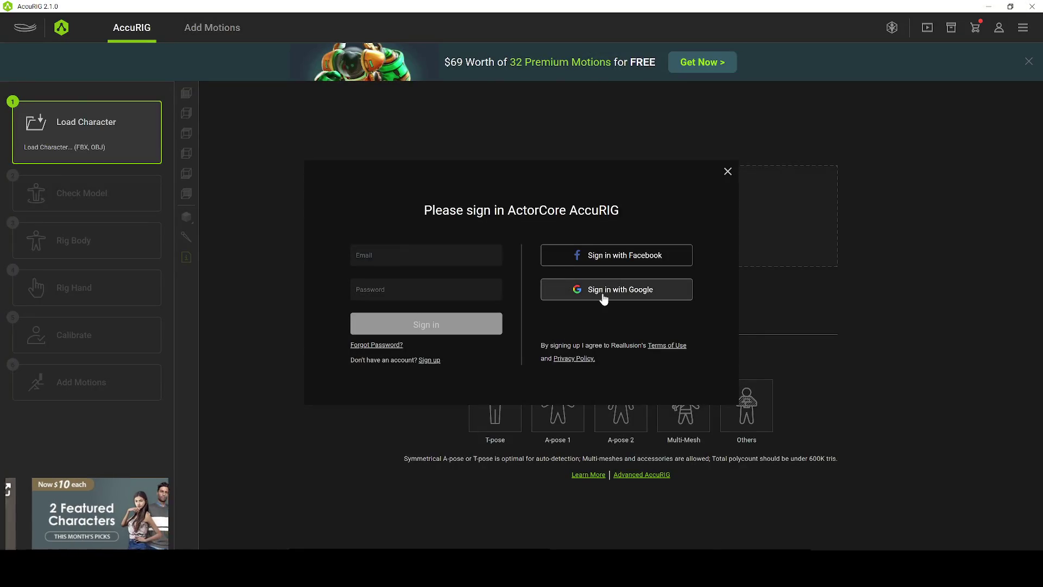
pyautogui.click(603, 299)
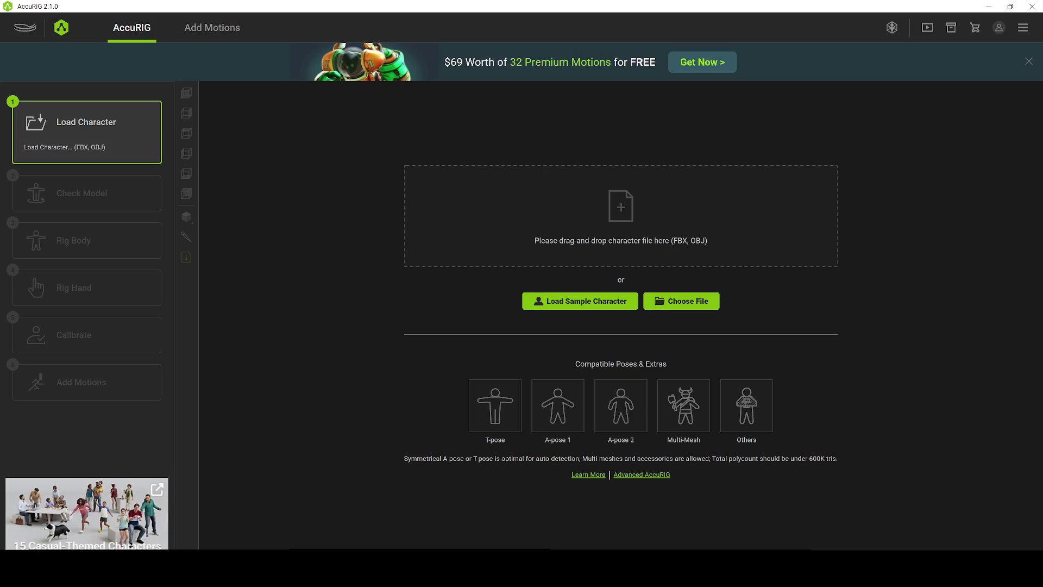
pyautogui.click(572, 302)
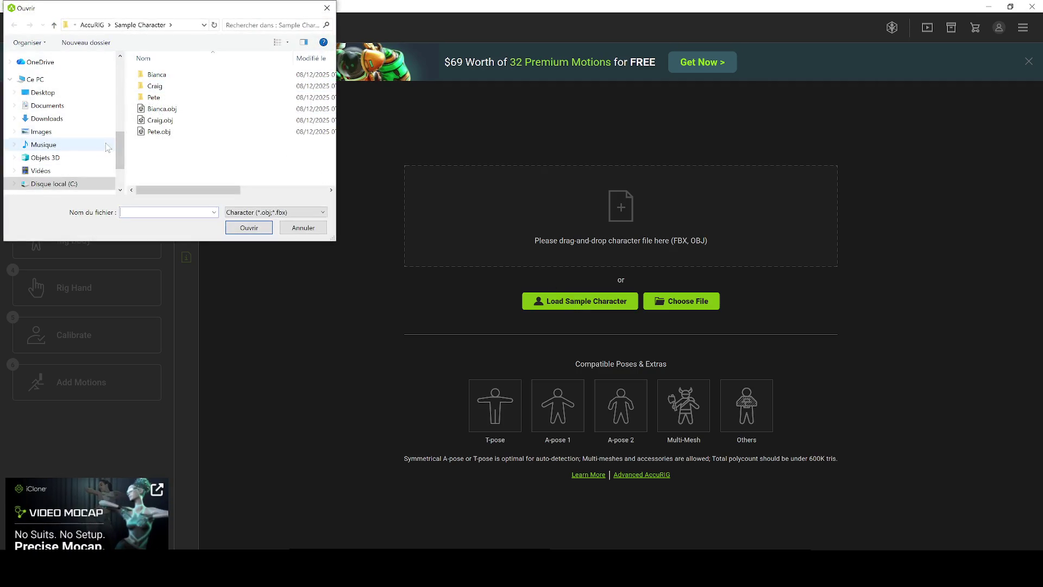
# Load the Pete sample character, then return to Load Character to pick a file.
pyautogui.doubleClick(171, 131)
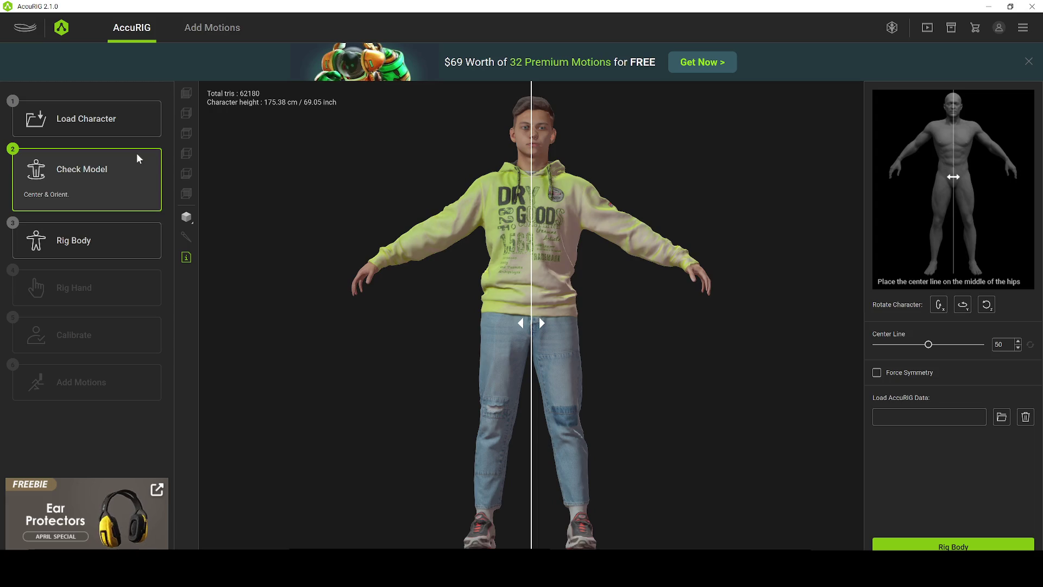
pyautogui.click(80, 122)
pyautogui.click(657, 306)
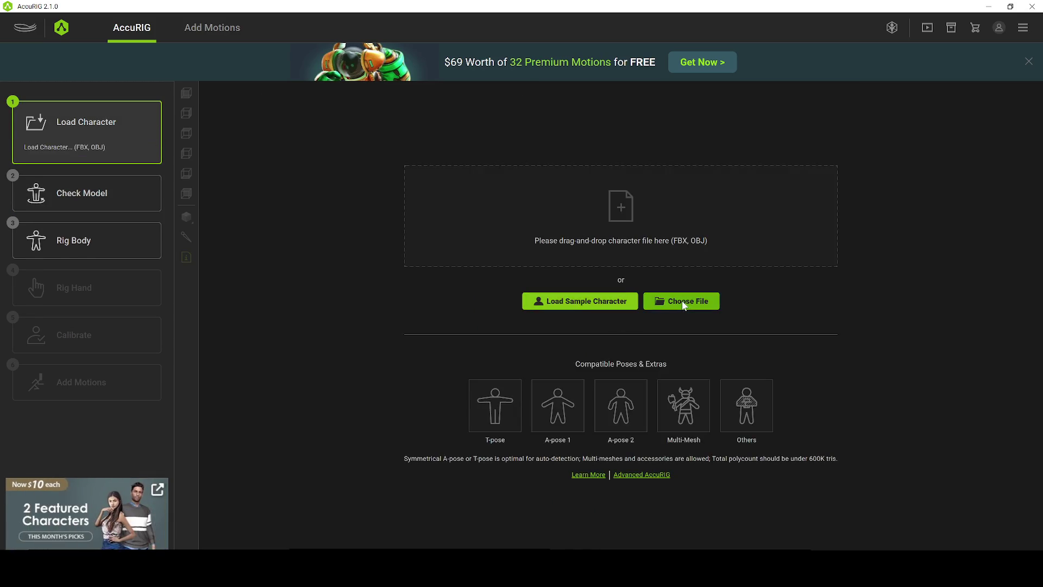
# Import teuthin.fbx from the Desktop into AccuRIG, then check on the Mixamo upload.
pyautogui.click(41, 93)
pyautogui.scroll(-5, 235, 156)
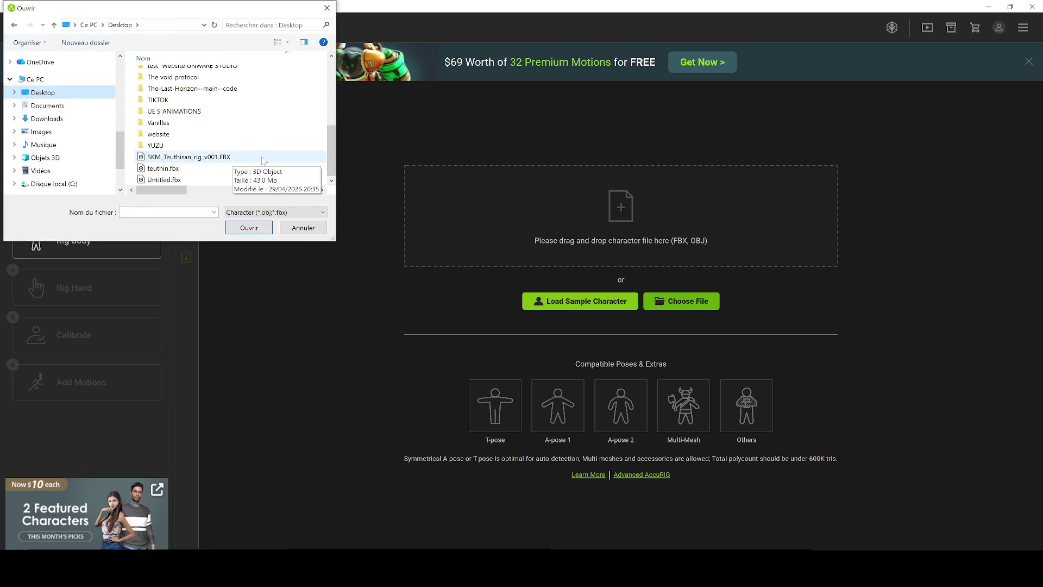
pyautogui.click(188, 157)
pyautogui.click(182, 169)
pyautogui.doubleClick(182, 169)
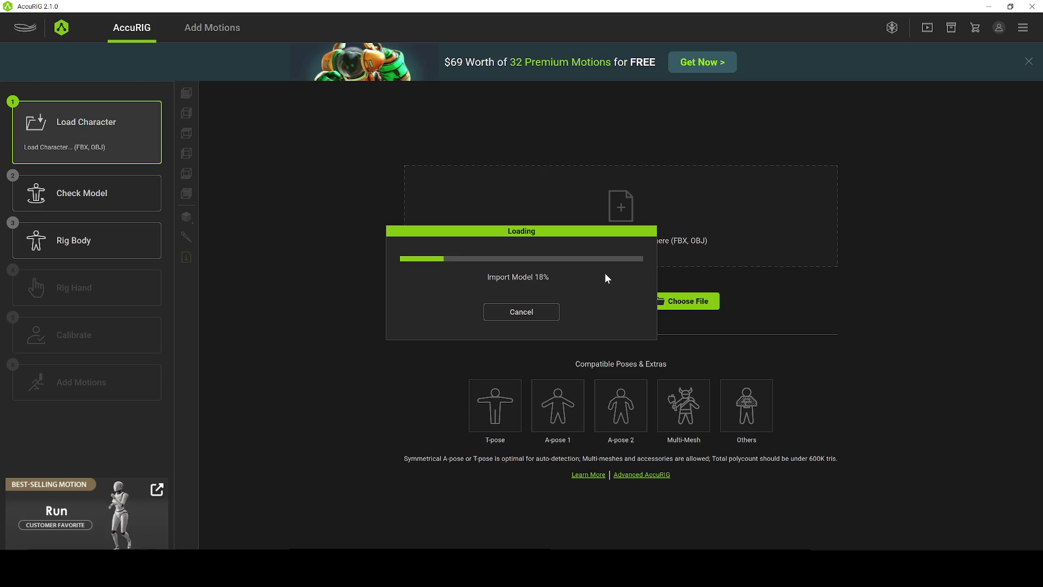
pyautogui.moveTo(280, 568)
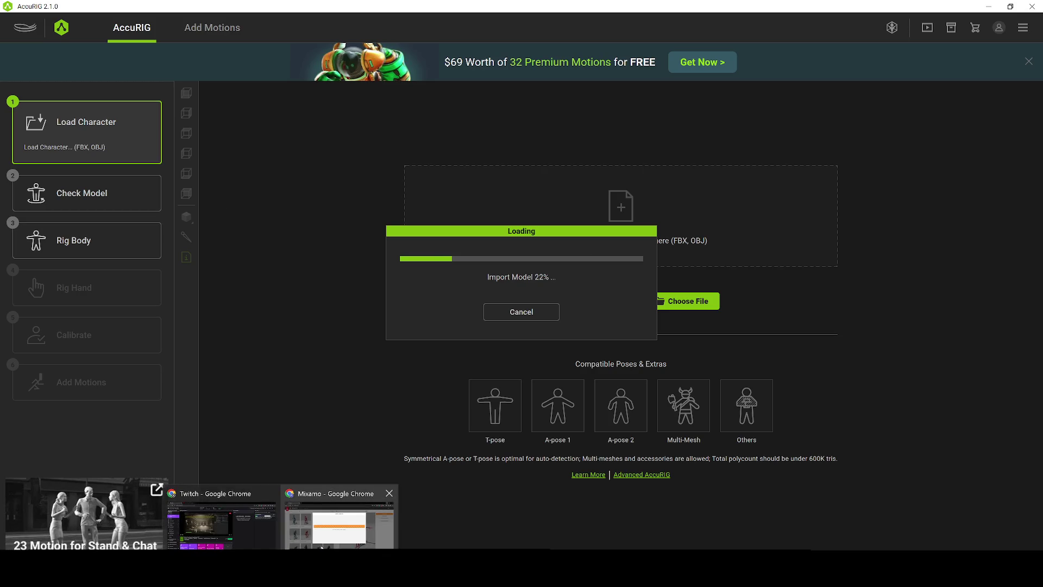
pyautogui.click(339, 522)
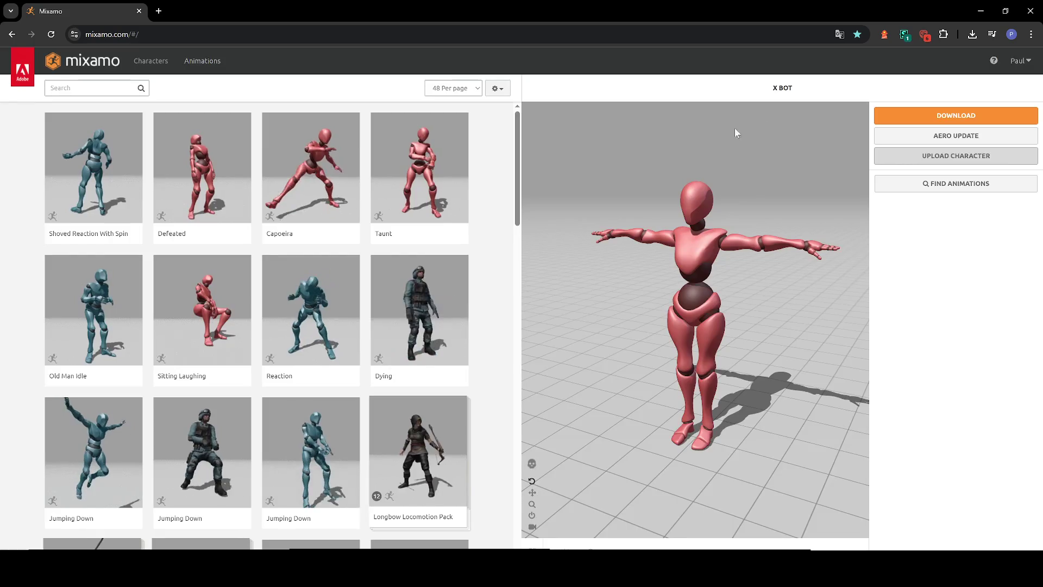
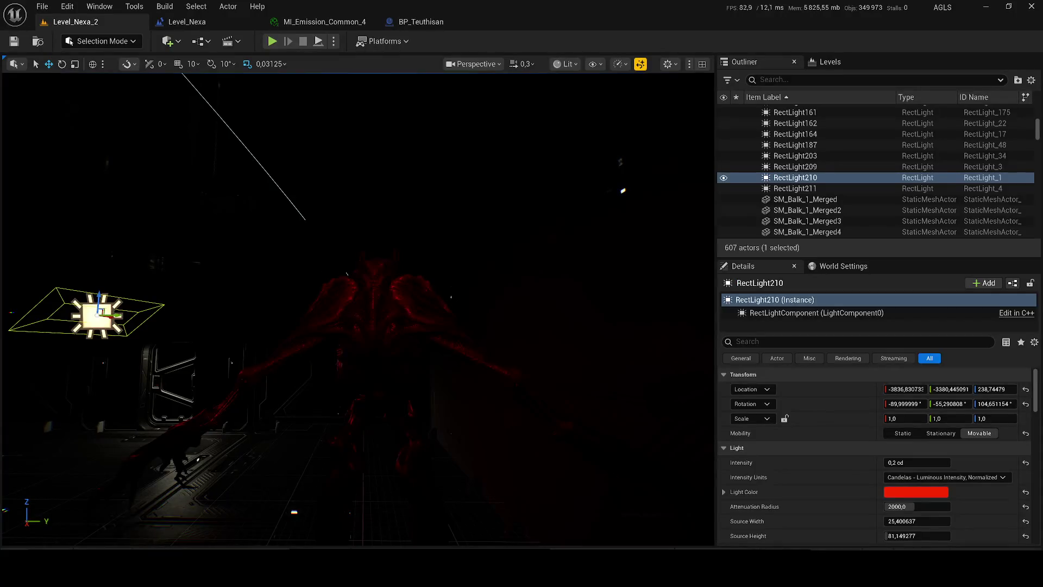
# Select the BP_Teuthisan alien creature in Level_Nexa_2.
pyautogui.click(379, 339)
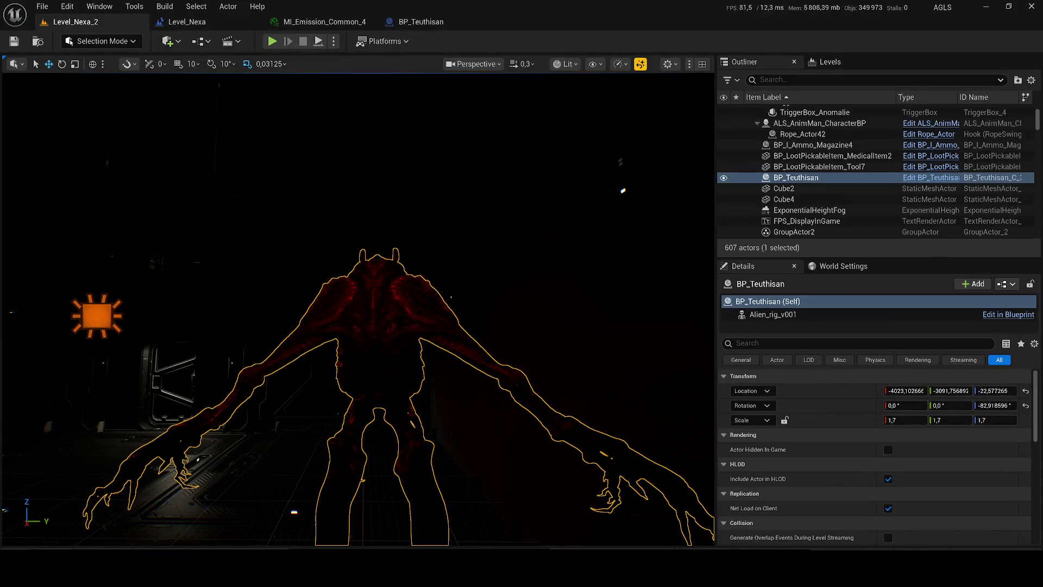
# Select the creature's Alien_rig_v001 mesh and set its Anim Class to ABP_RangeRifle_C.
pyautogui.click(380, 338)
pyautogui.click(381, 339)
pyautogui.click(380, 339)
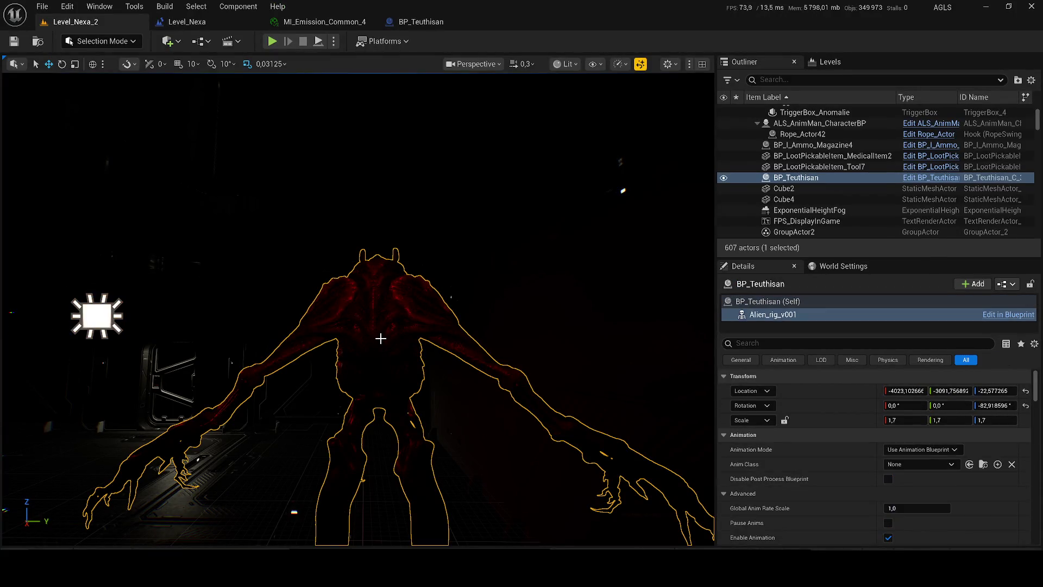
pyautogui.click(380, 338)
pyautogui.click(380, 339)
pyautogui.click(917, 464)
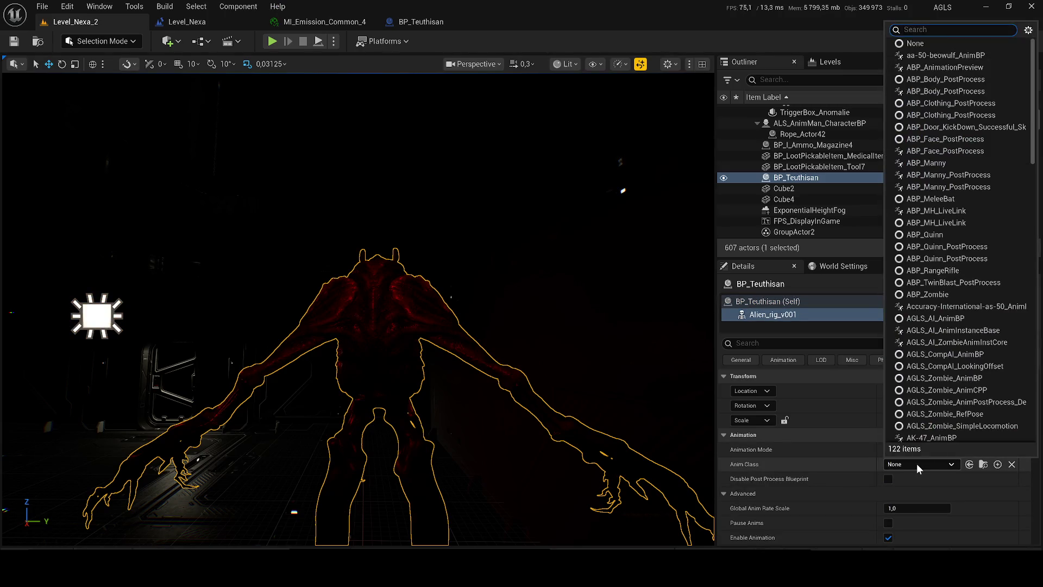
pyautogui.click(934, 271)
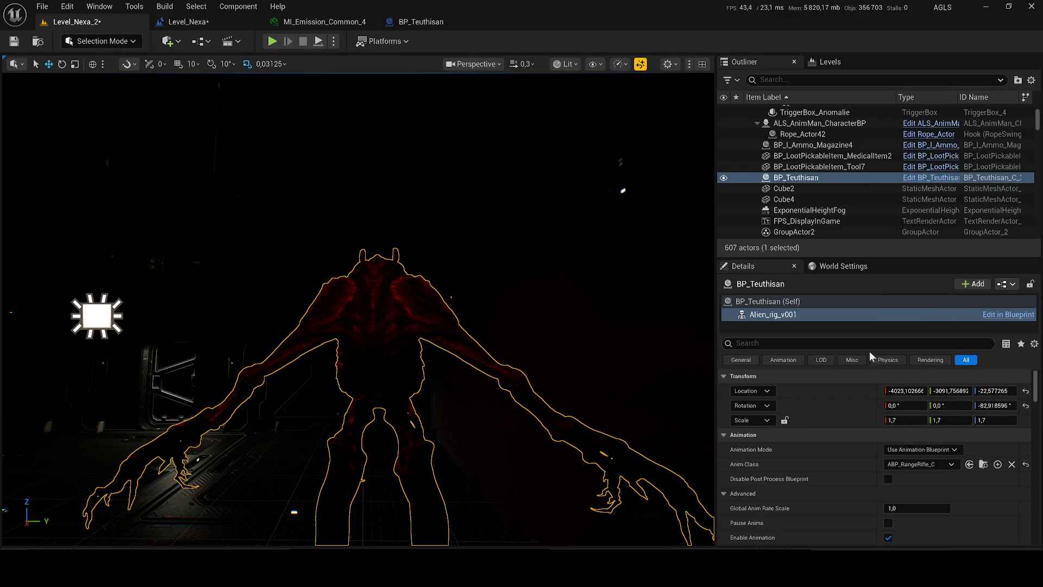
# Switch the viewport to Unlit rendering to see the creature clearly.
pyautogui.scroll(1, 359, 310)
pyautogui.press('w')
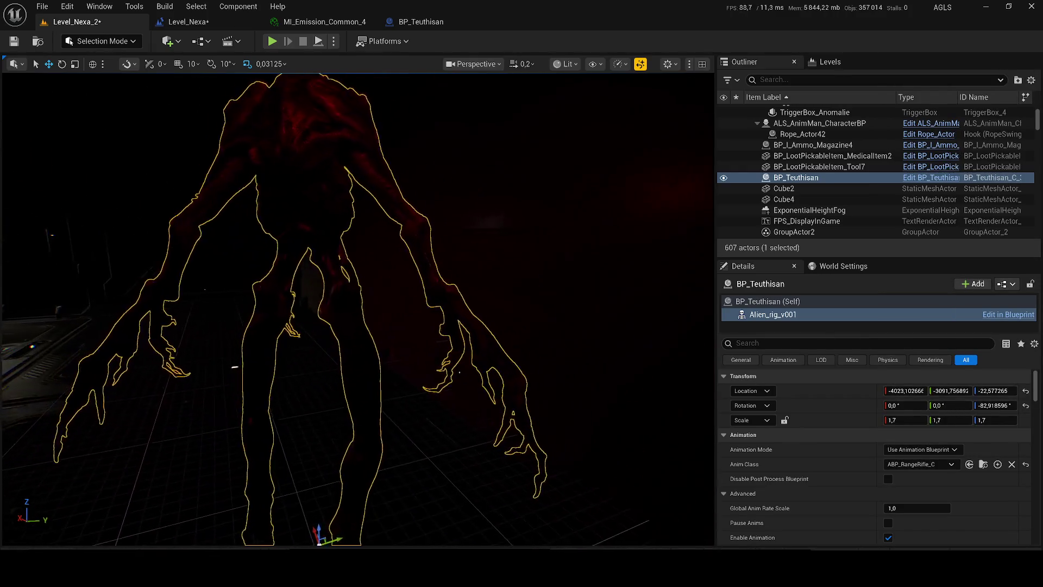
pyautogui.scroll(2, 359, 310)
pyautogui.press('s')
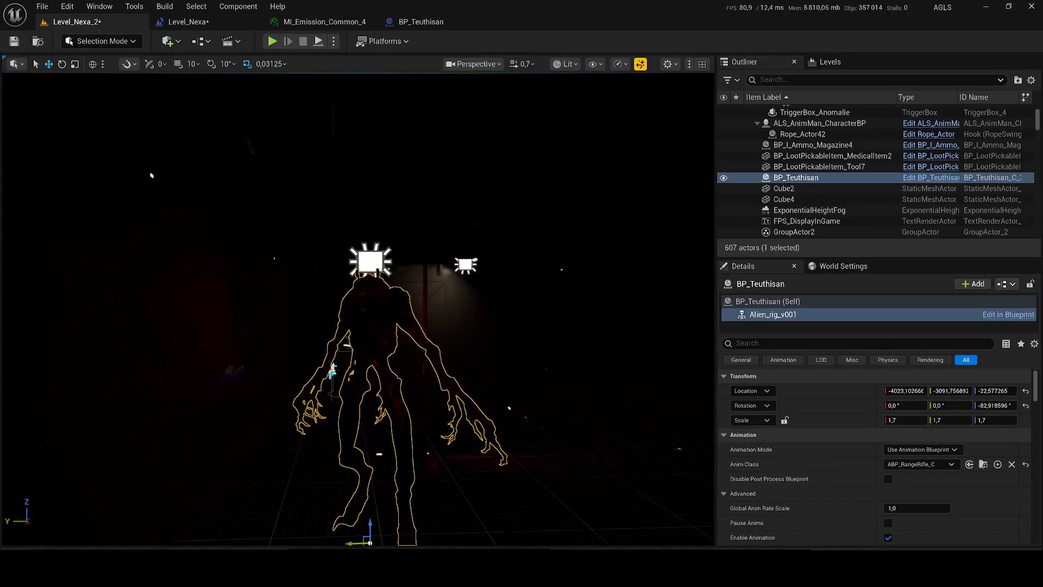
pyautogui.click(565, 64)
pyautogui.click(579, 117)
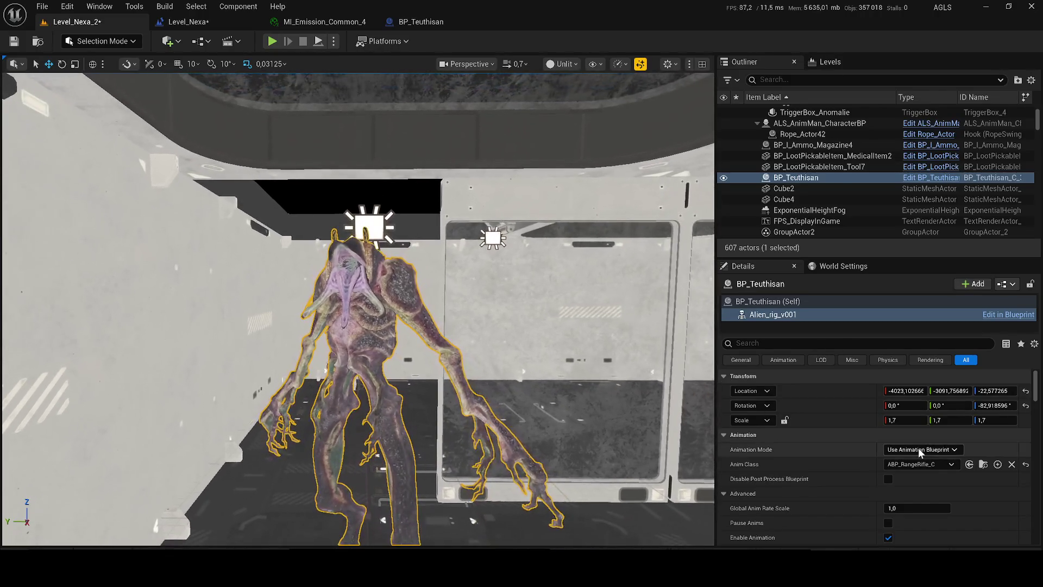
# Try ABP_Body_PostProcess, search the list for 'ldle', then apply aa-50-beowulf_AnimBP.
pyautogui.click(924, 464)
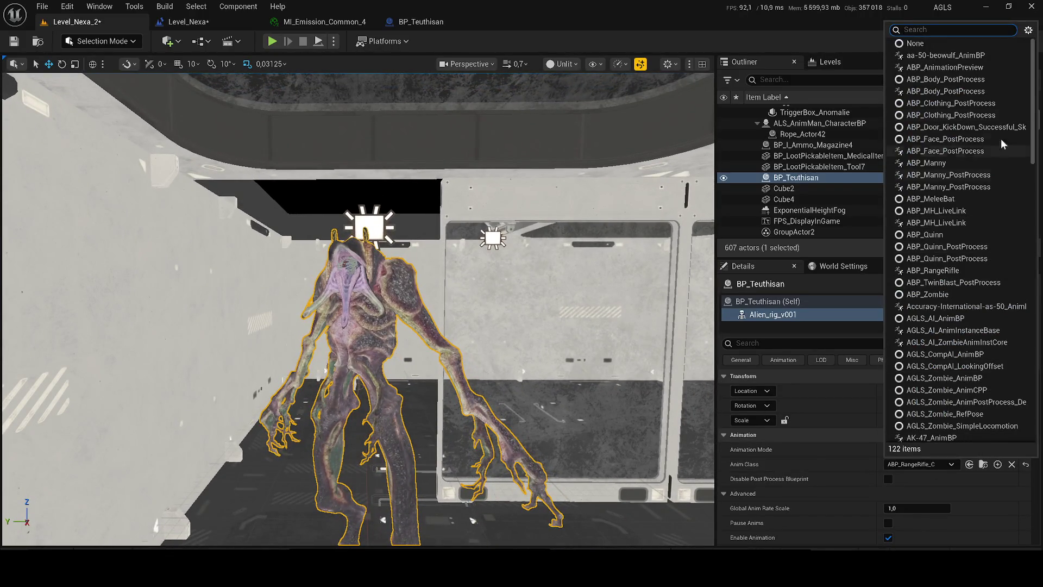
pyautogui.click(978, 79)
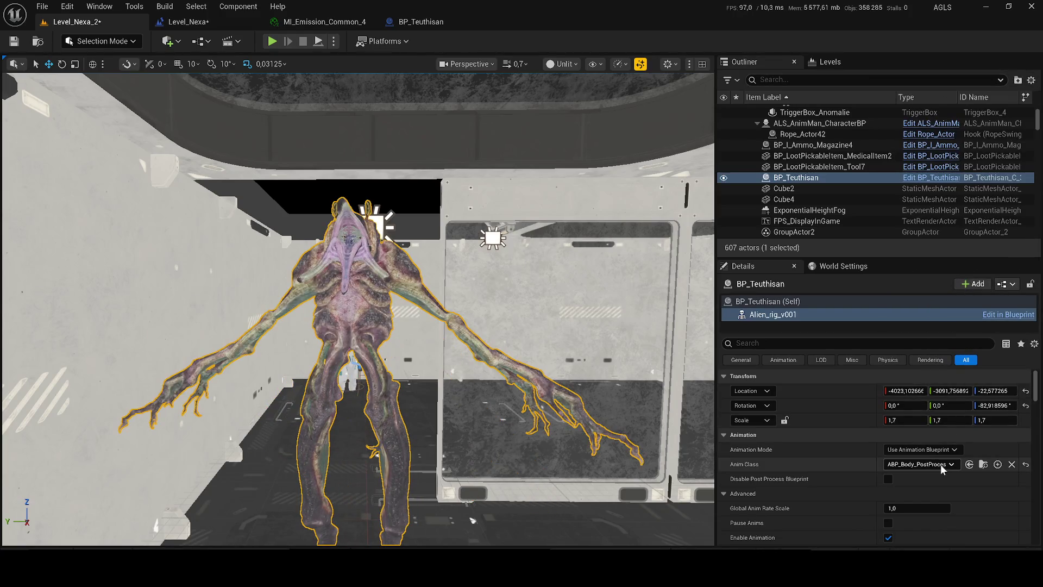
pyautogui.click(942, 469)
pyautogui.write('ldle')
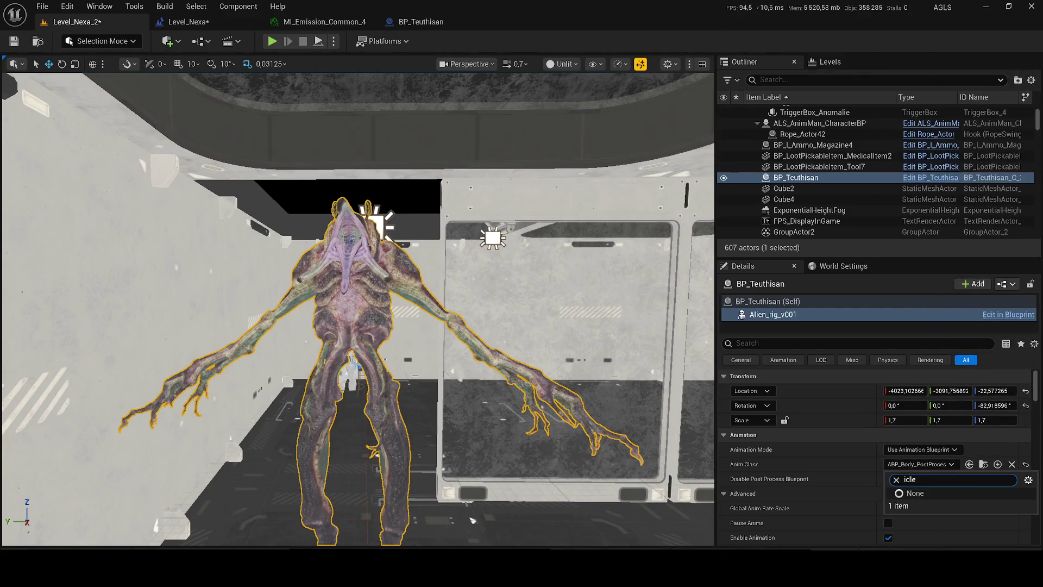
pyautogui.click(896, 479)
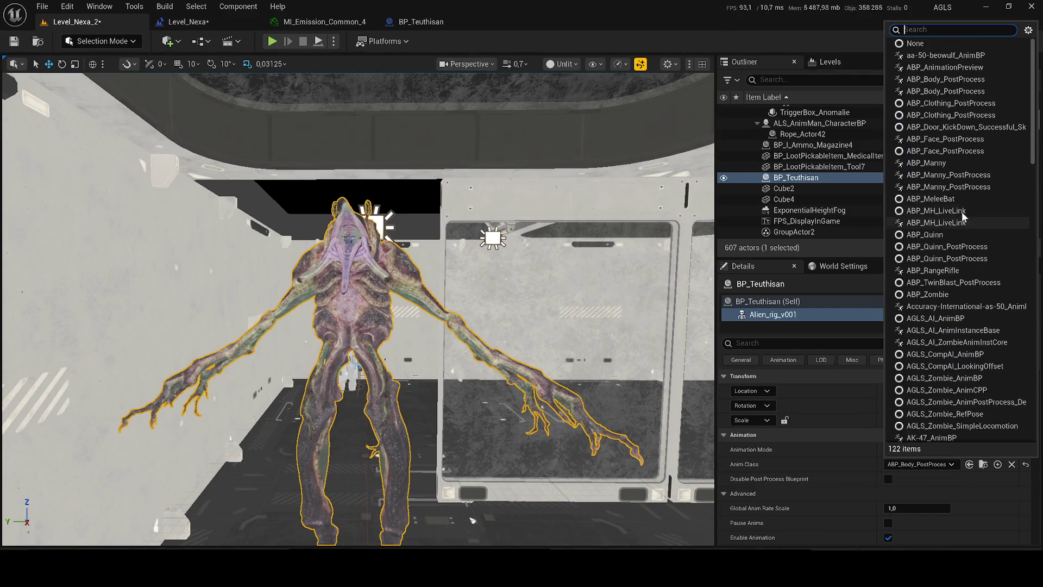
pyautogui.click(959, 55)
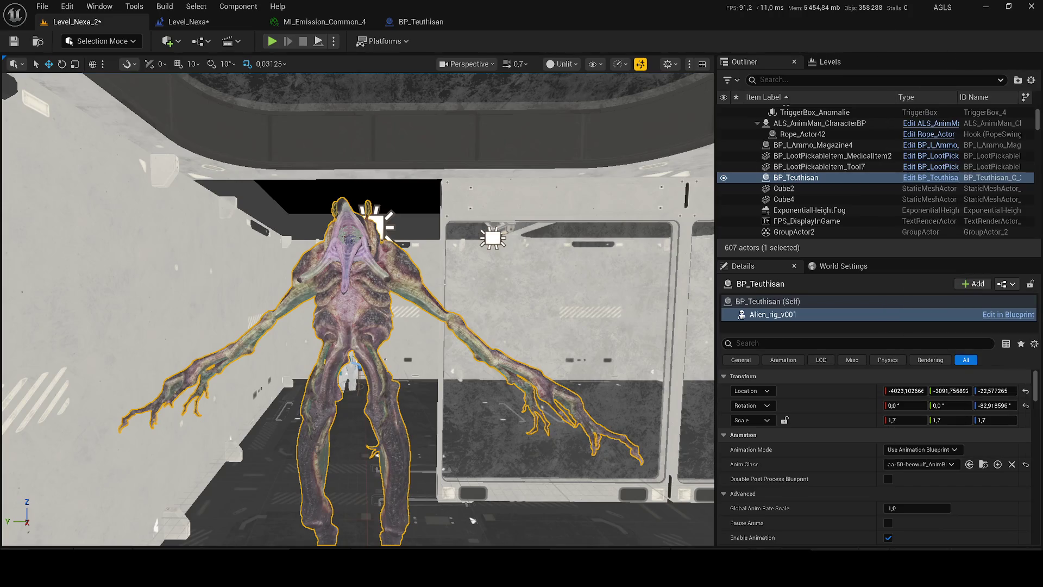
# Try ABP_Quinn_PostProcess and AGLS_Zombie_AnimPostProcess, settle on AGLS_Zombie_RefPose, and return to Lit.
pyautogui.click(921, 464)
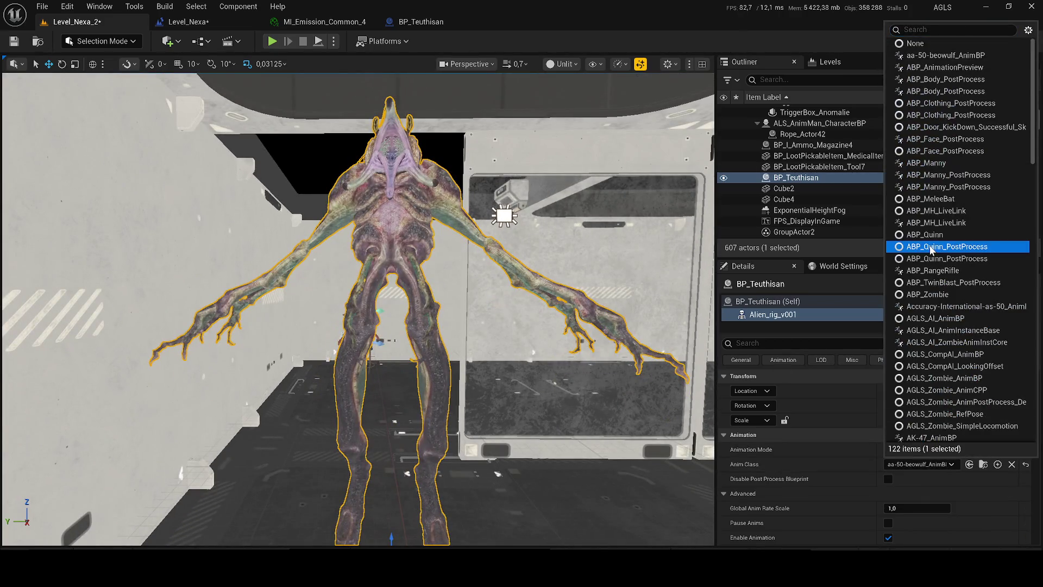
pyautogui.click(931, 248)
pyautogui.click(930, 465)
pyautogui.scroll(-3, 946, 296)
pyautogui.click(946, 296)
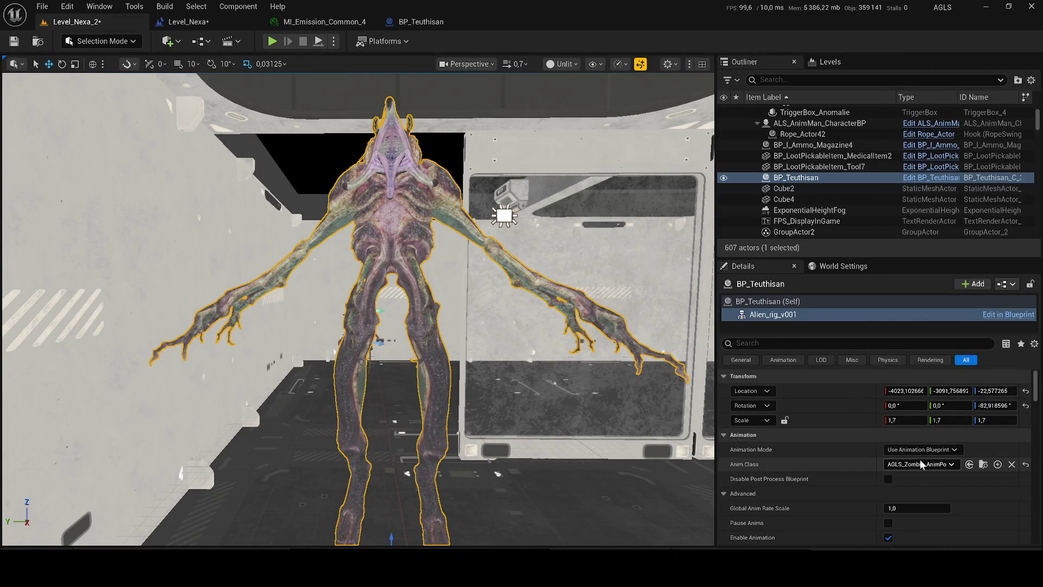
pyautogui.click(920, 464)
pyautogui.scroll(-3, 941, 312)
pyautogui.click(941, 311)
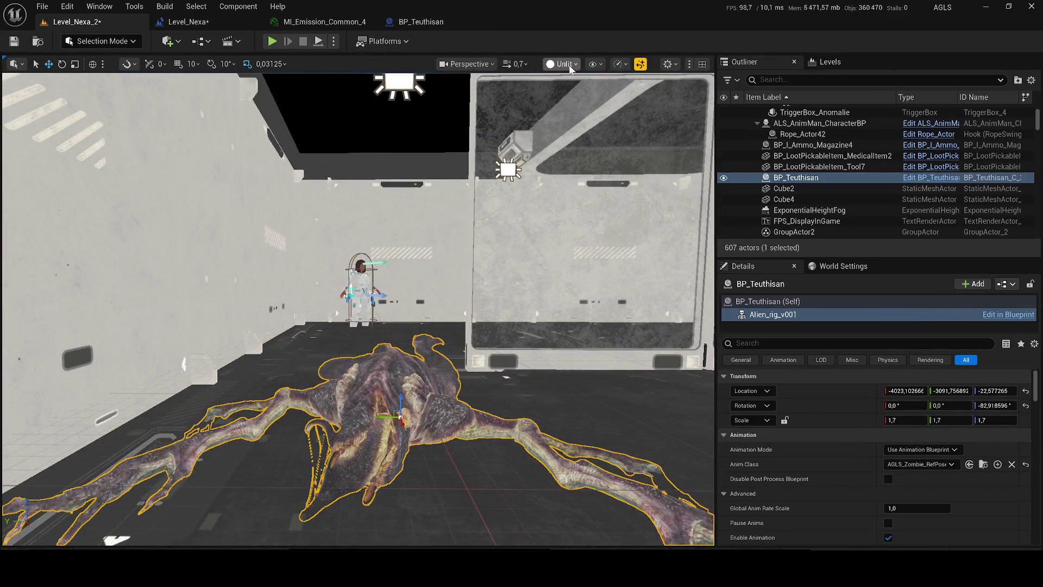
pyautogui.click(571, 67)
pyautogui.click(570, 106)
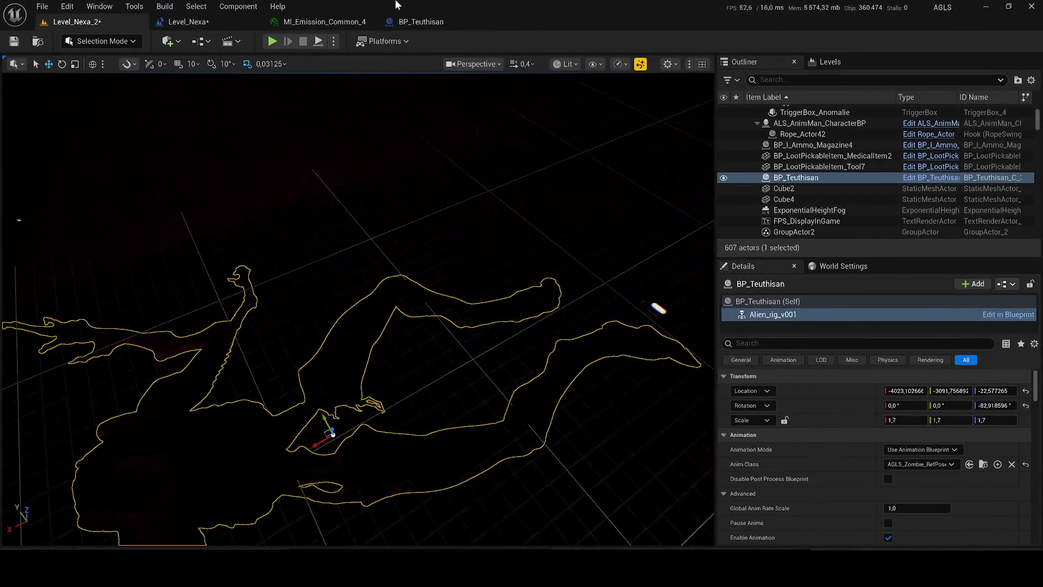
pyautogui.click(272, 41)
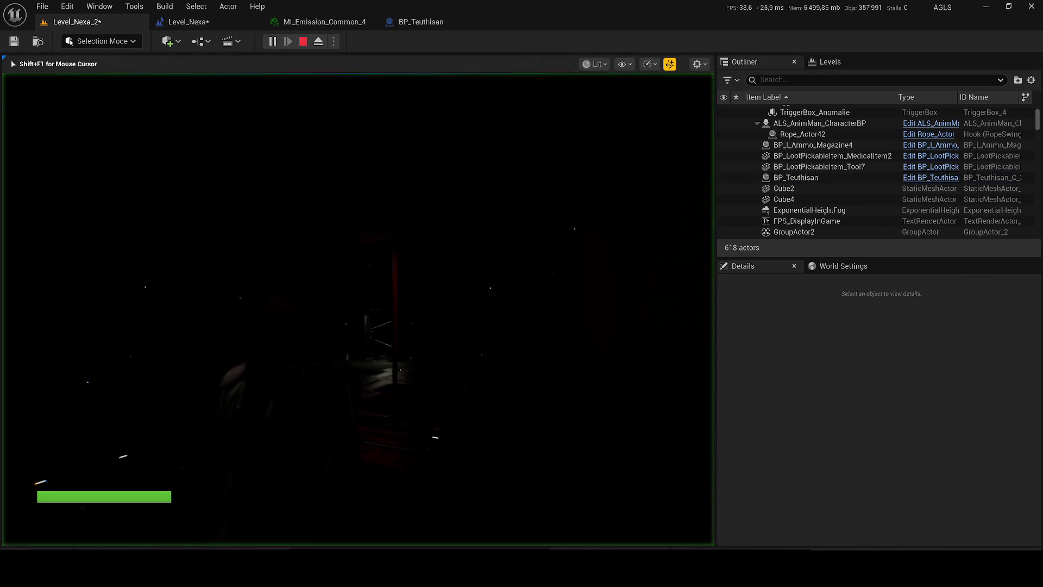
pyautogui.press('F3')
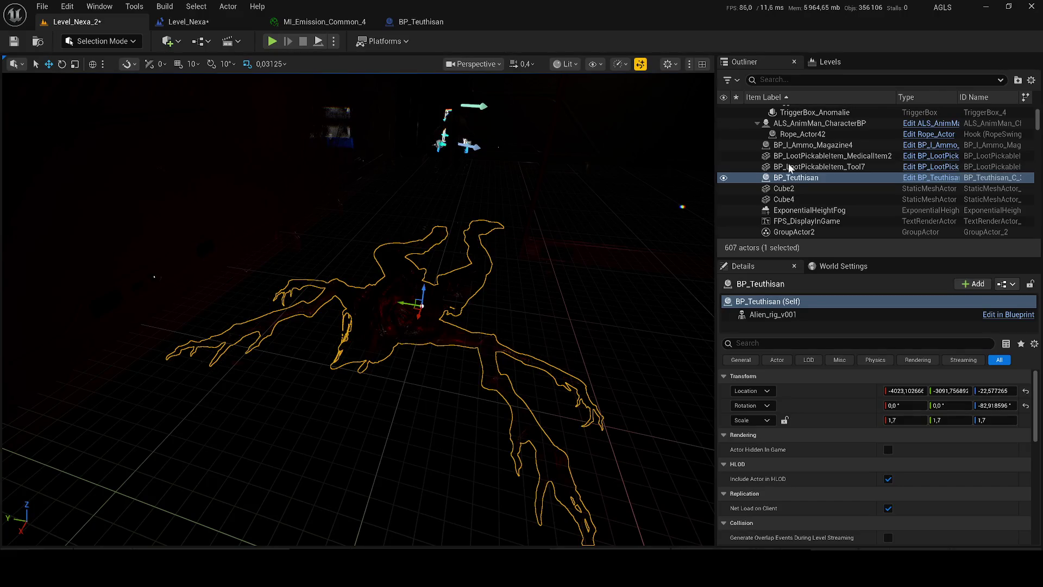
pyautogui.click(794, 232)
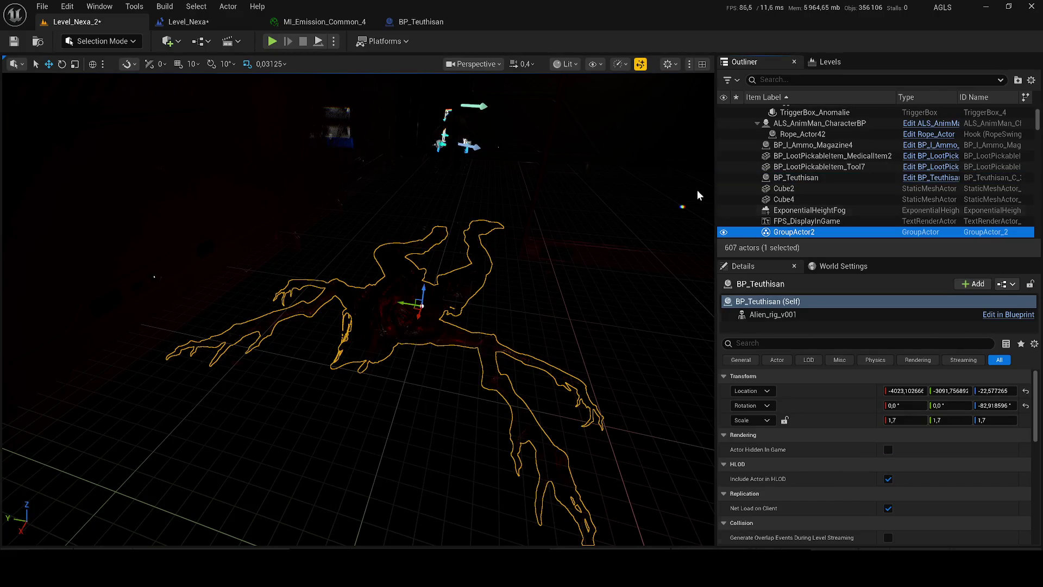
pyautogui.click(228, 41)
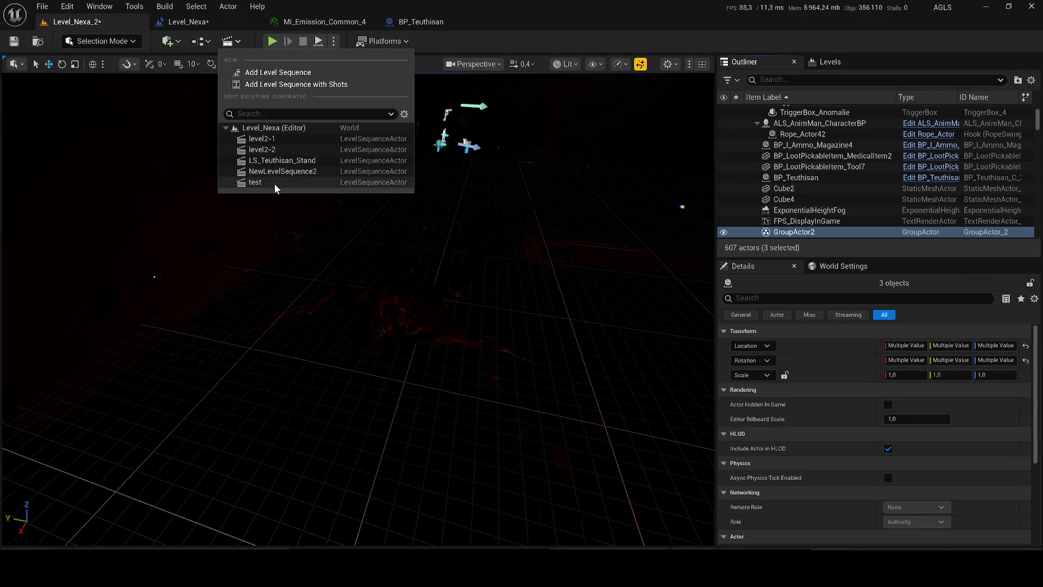
pyautogui.click(267, 150)
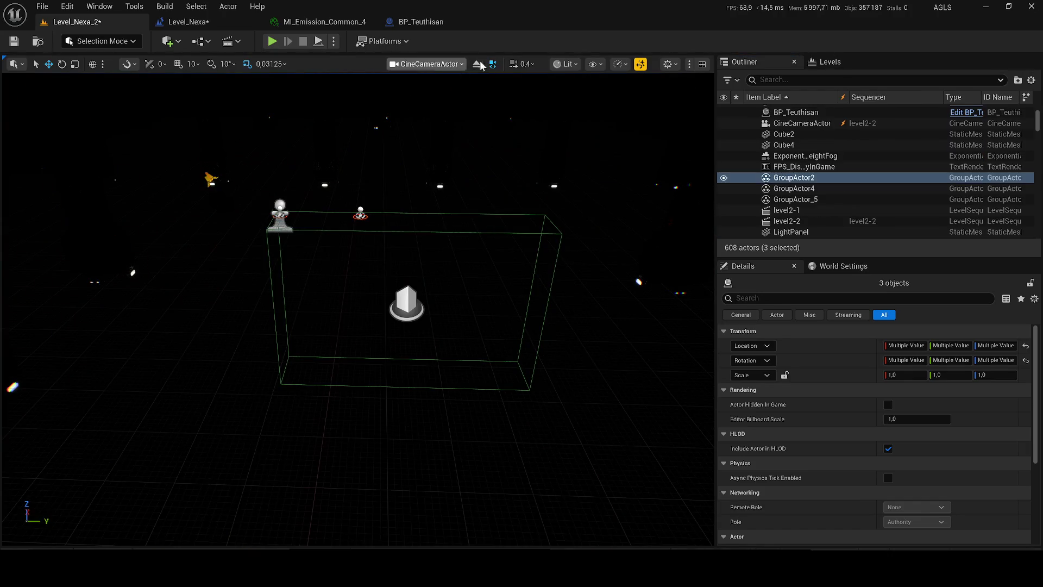
pyautogui.click(565, 64)
pyautogui.click(576, 120)
pyautogui.scroll(-10, 358, 308)
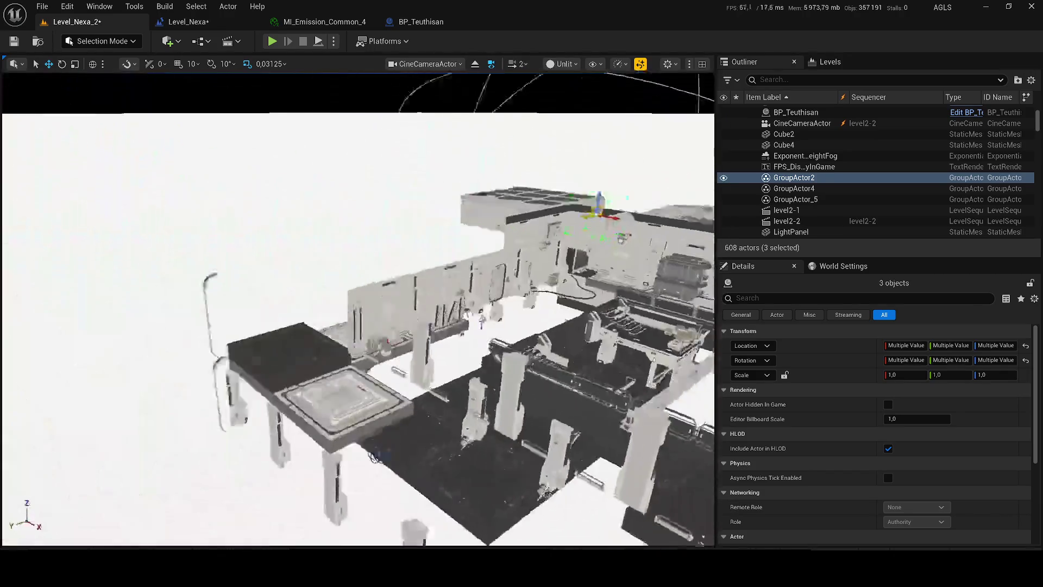
pyautogui.scroll(10, 359, 309)
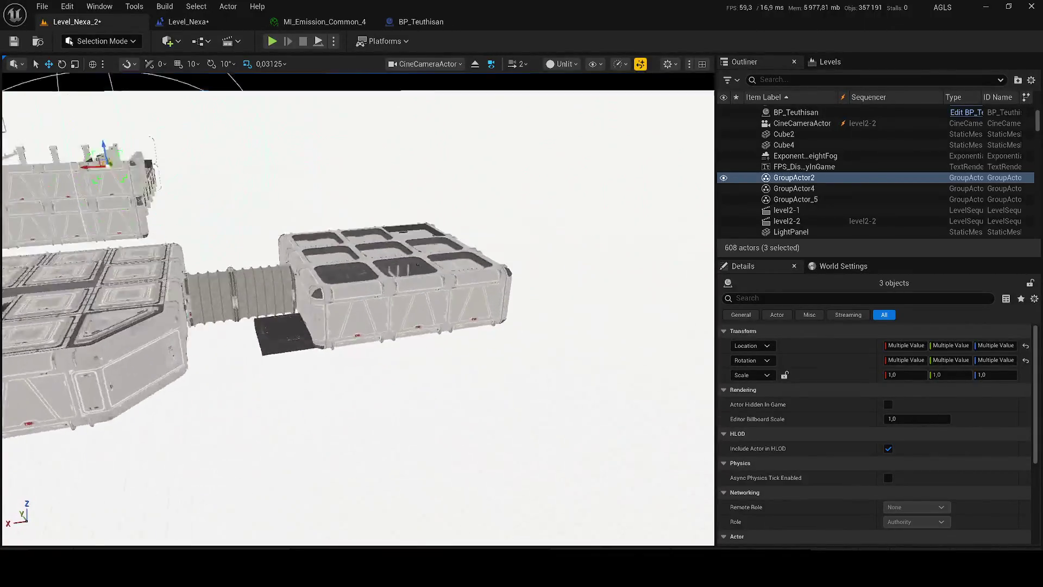
pyautogui.scroll(-5, 359, 309)
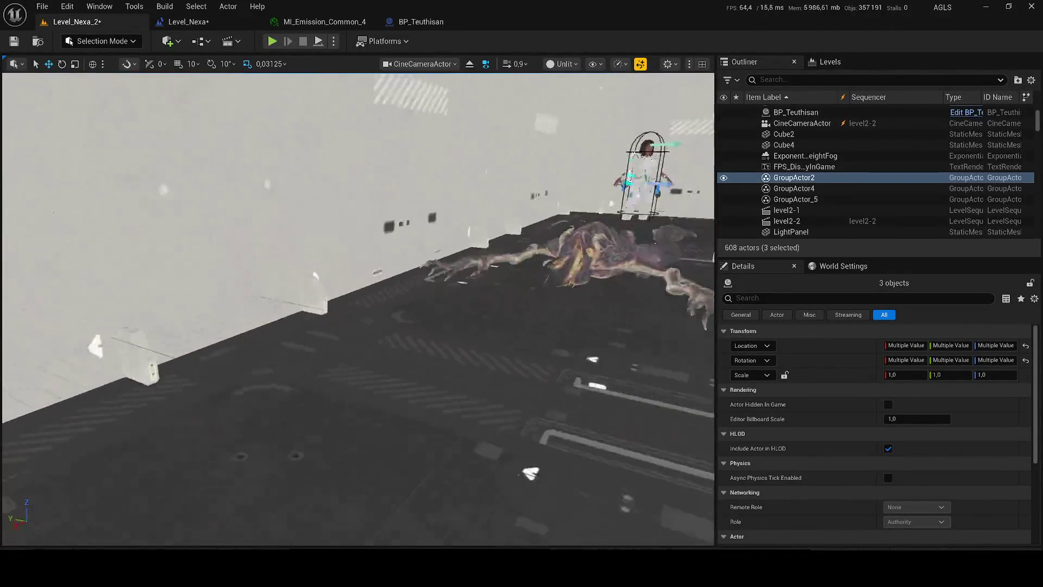
pyautogui.moveTo(398, 249); pyautogui.dragTo(398, 250)
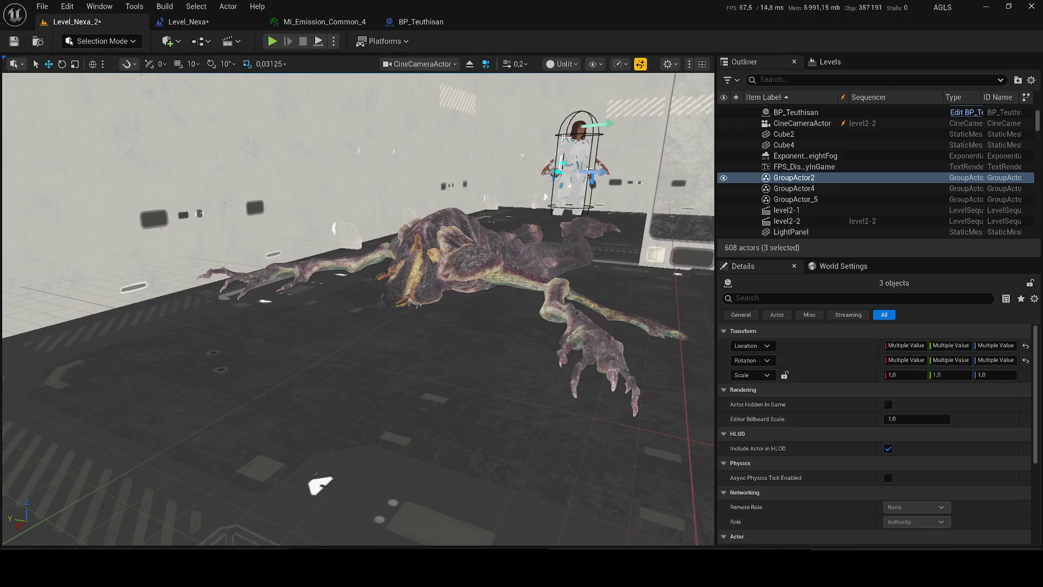
pyautogui.press('f')
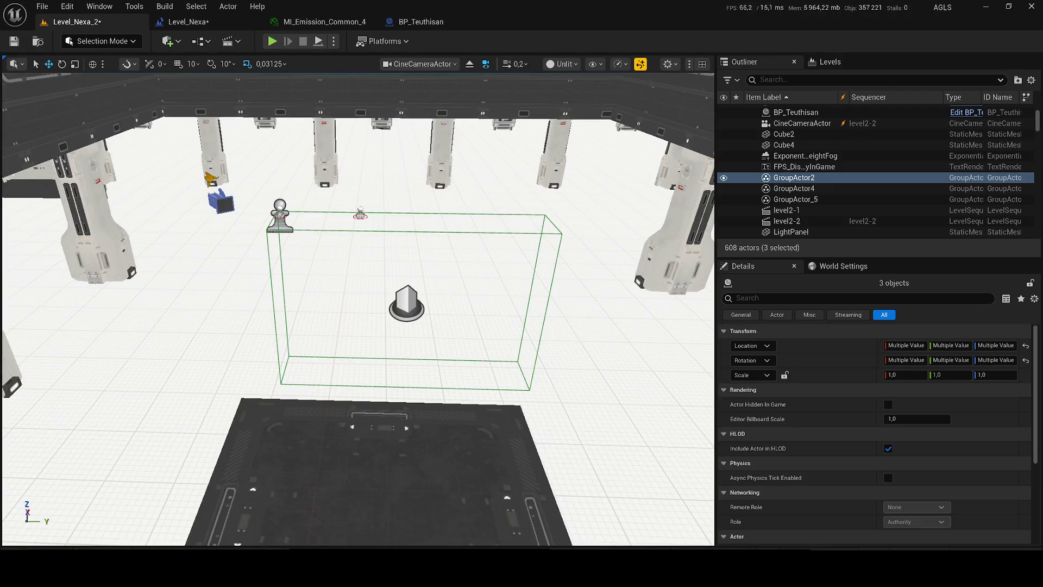
pyautogui.scroll(-10, 359, 308)
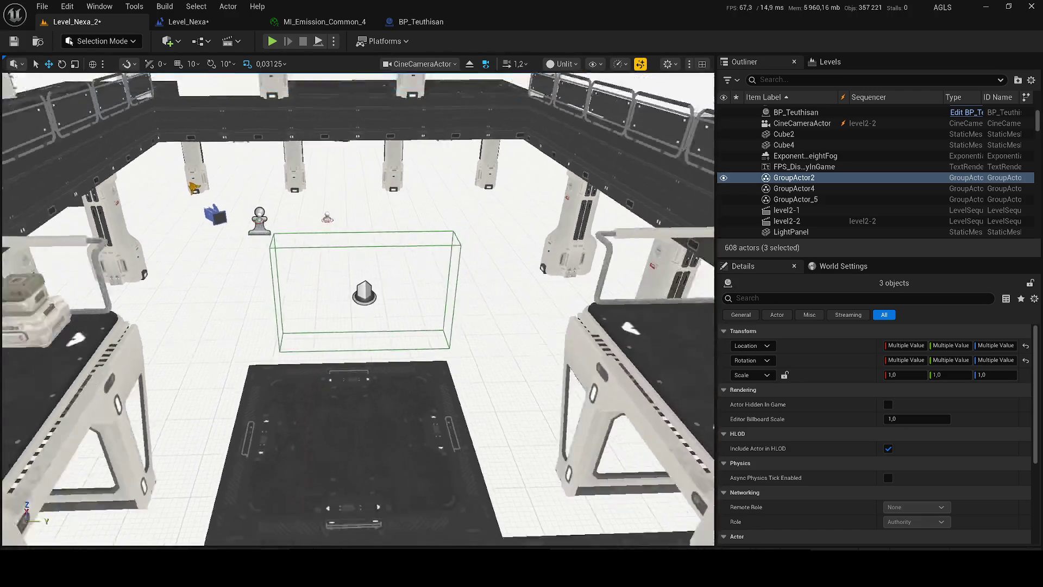
pyautogui.scroll(10, 359, 309)
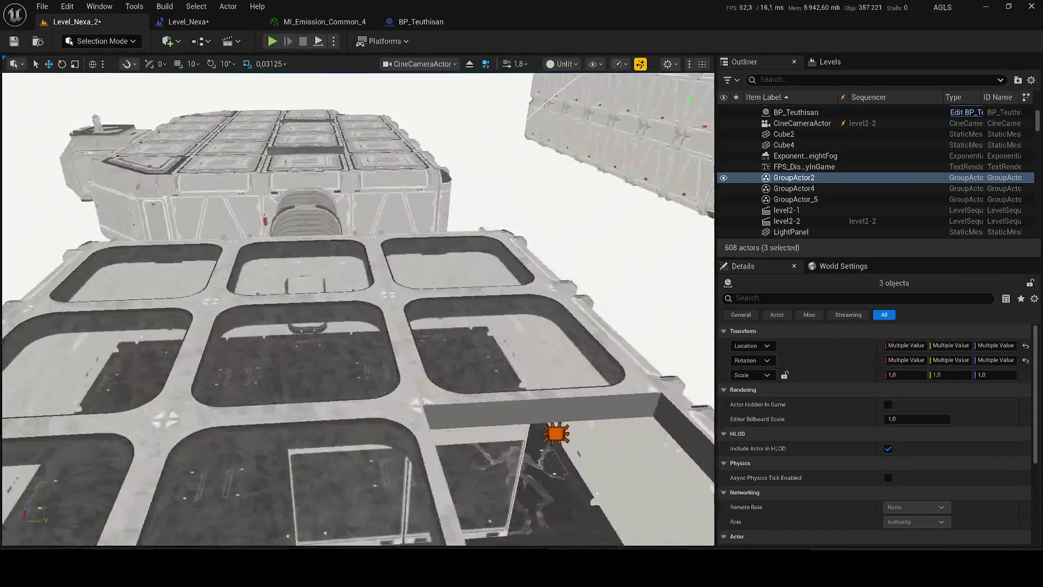
pyautogui.press('w')
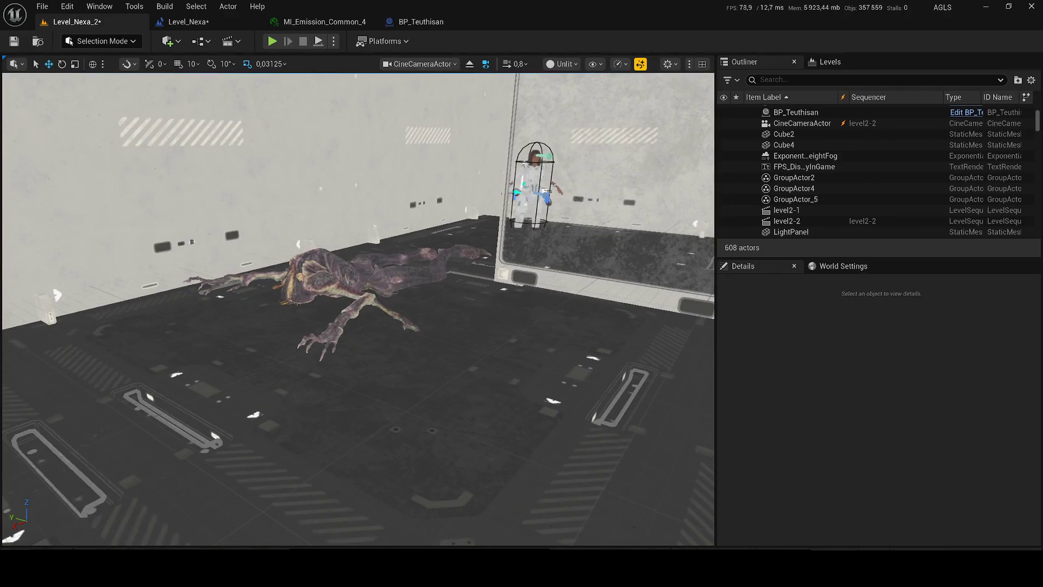
# Turn off Game View and switch the viewport from Unlit back to Lit.
pyautogui.press('g')
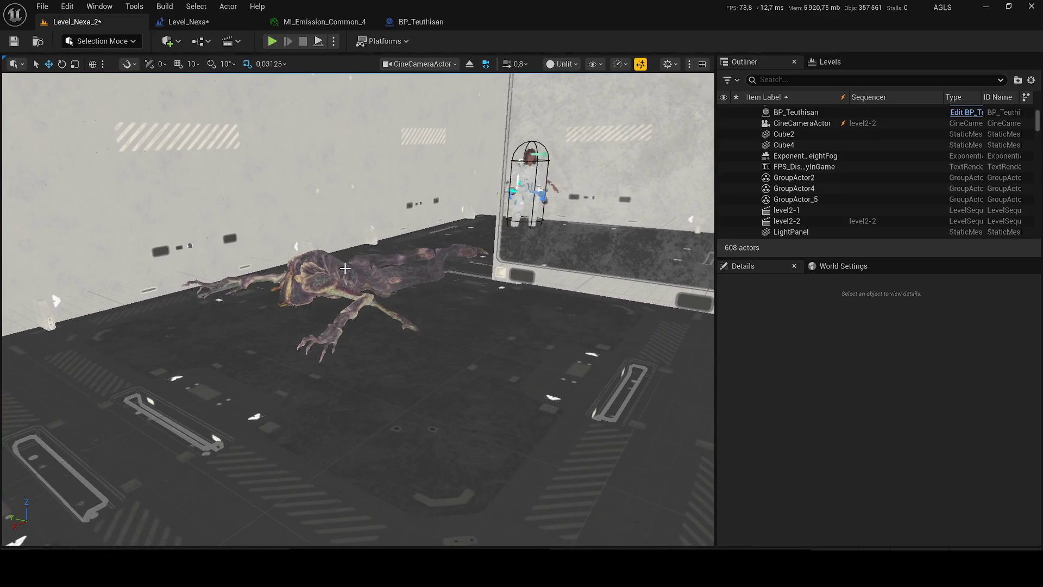
pyautogui.scroll(-2, 345, 268)
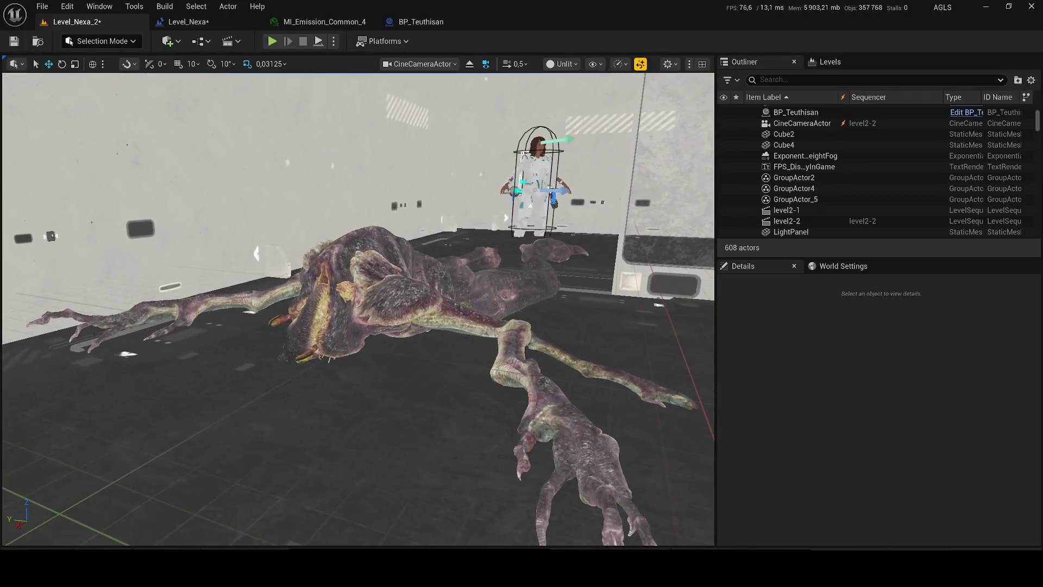
pyautogui.click(562, 64)
pyautogui.click(577, 106)
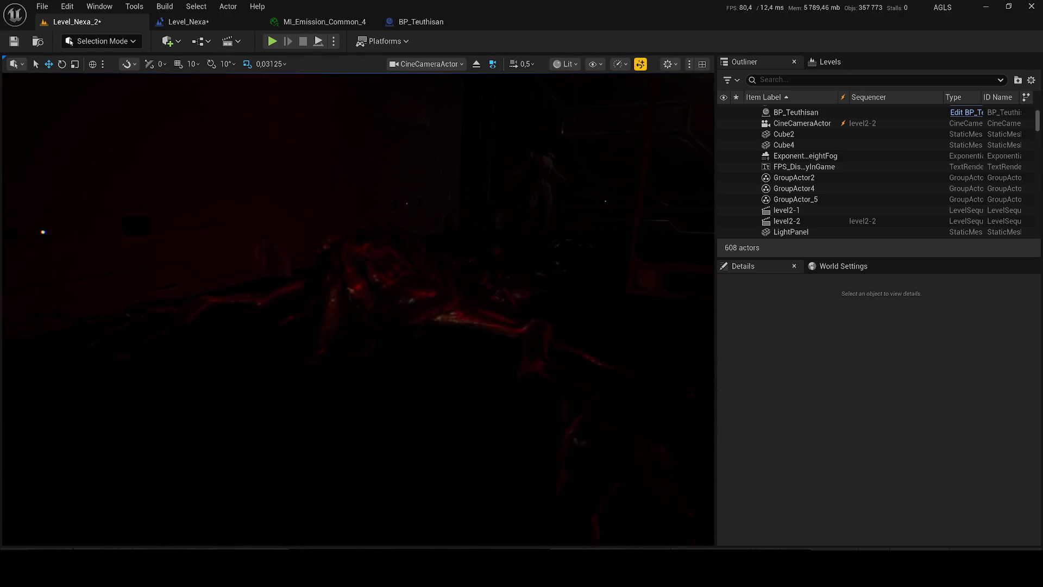
# Undo the Delete Sections action and toggle Game View to restore the grid and light gizmos.
pyautogui.press('g')
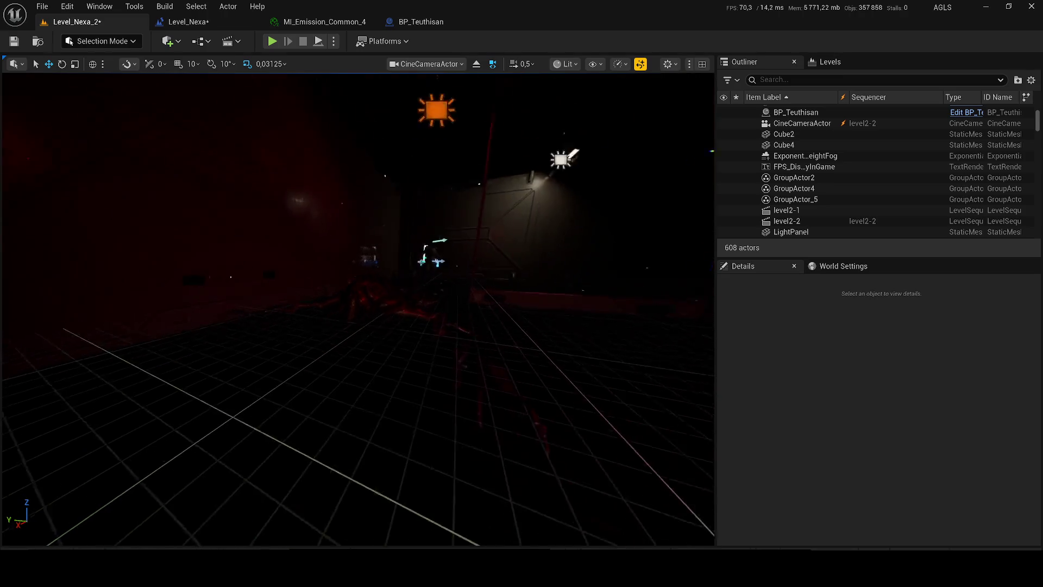
pyautogui.hotkey('ctrl', 'z')
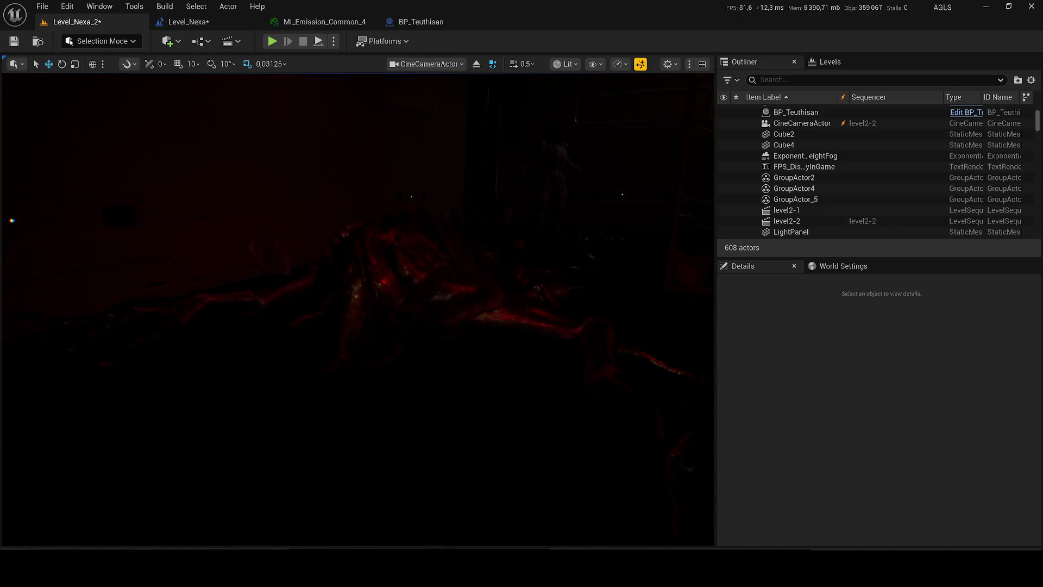
pyautogui.press('g')
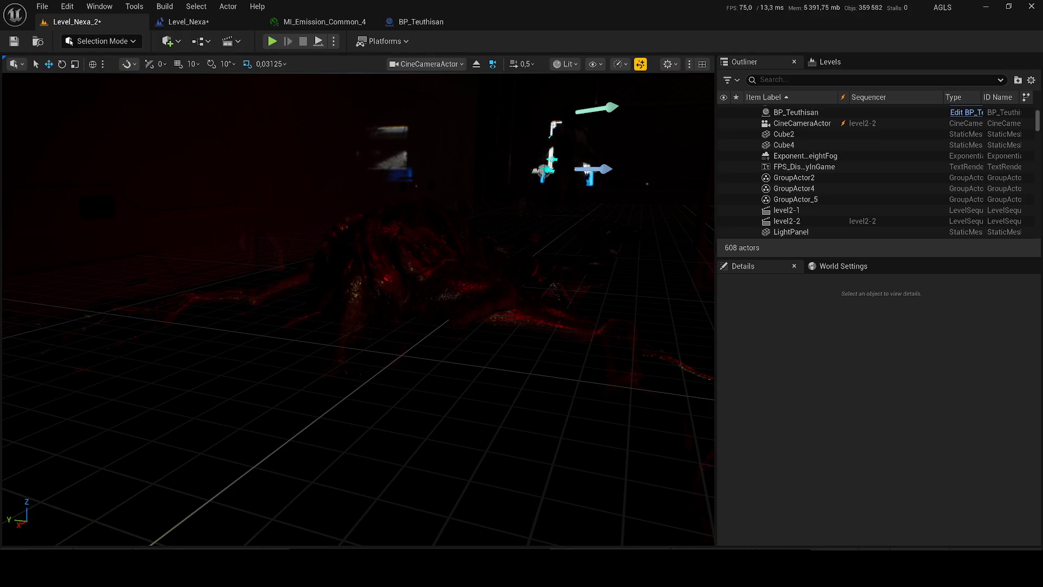
# Stop piloting the CineCameraActor and return to the regular viewport.
pyautogui.moveTo(323, 240); pyautogui.dragTo(323, 241)
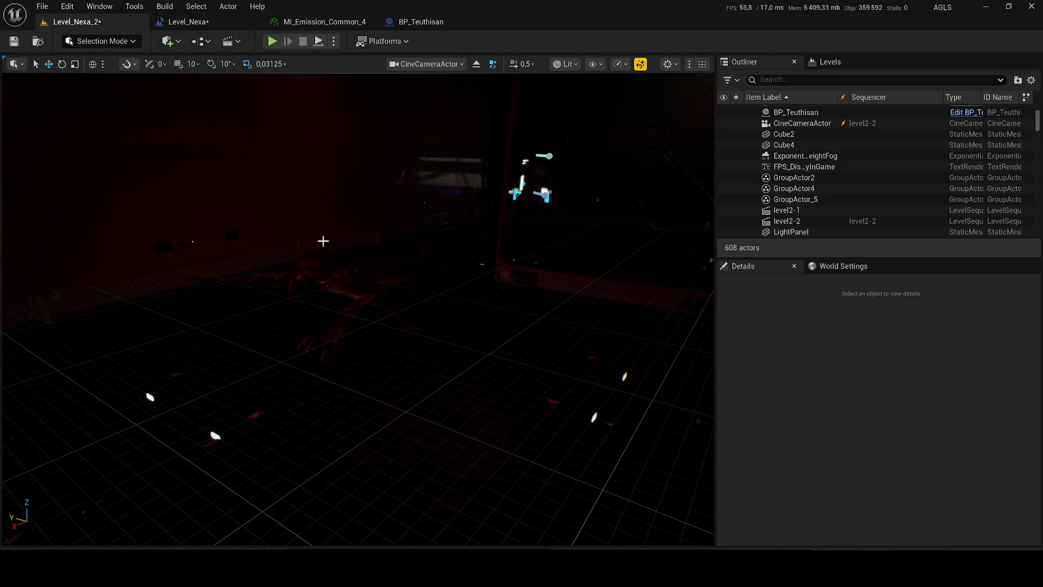
pyautogui.click(480, 67)
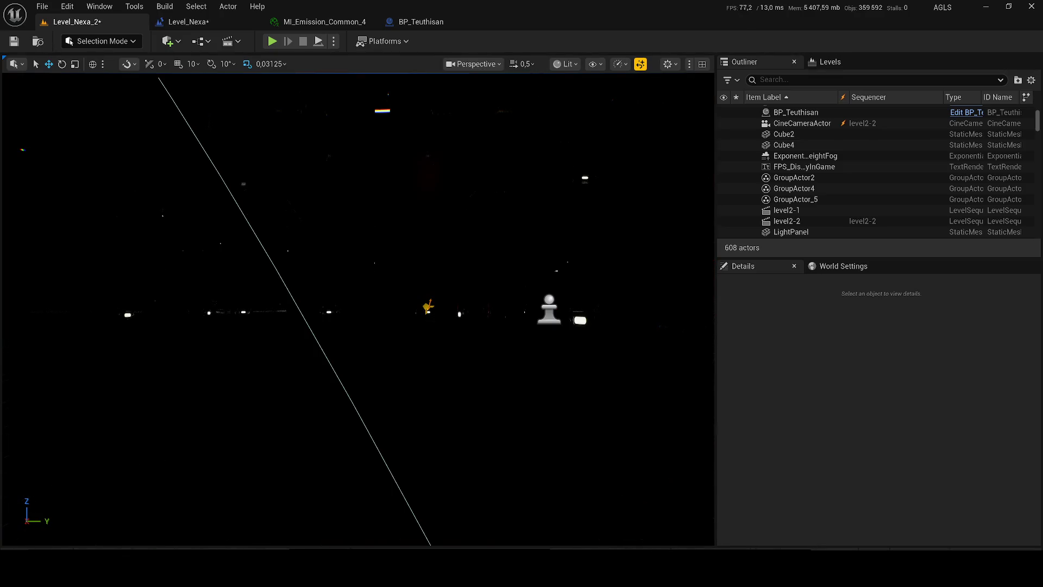
pyautogui.click(802, 124)
pyautogui.hotkey('ctrl', 'shift', 'p')
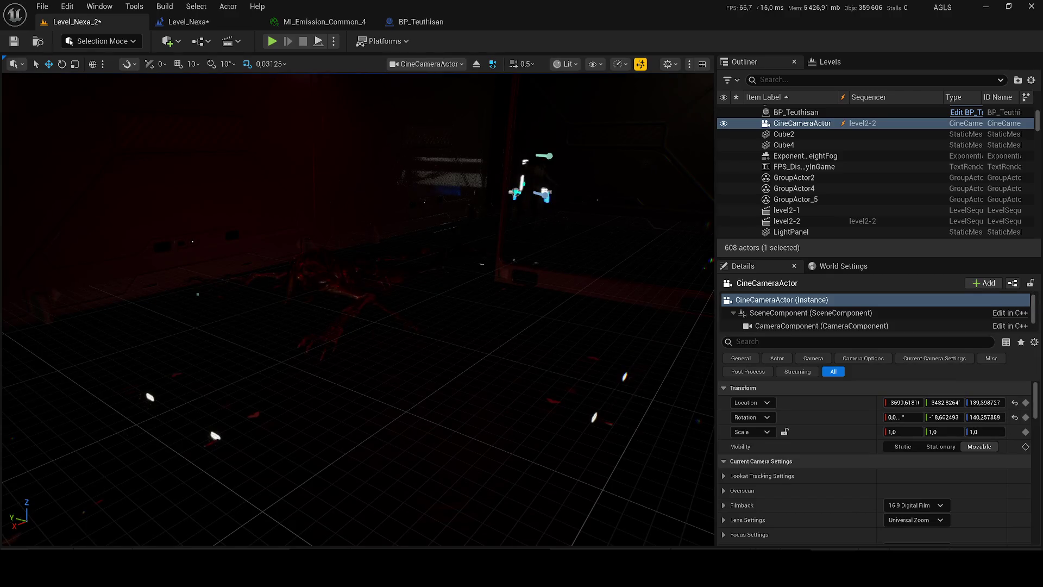
pyautogui.click(477, 64)
pyautogui.scroll(-3, 447, 159)
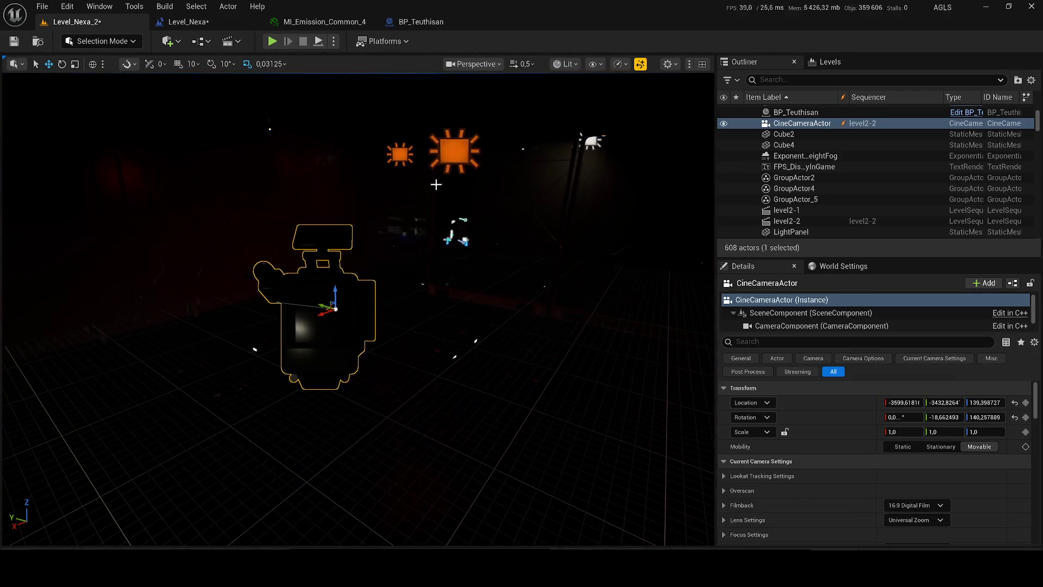
# Lower RectLight210's intensity to 0,1 cd, save the level, then select RectLight211.
pyautogui.click(447, 159)
pyautogui.moveTo(908, 464); pyautogui.dragTo(903, 466)
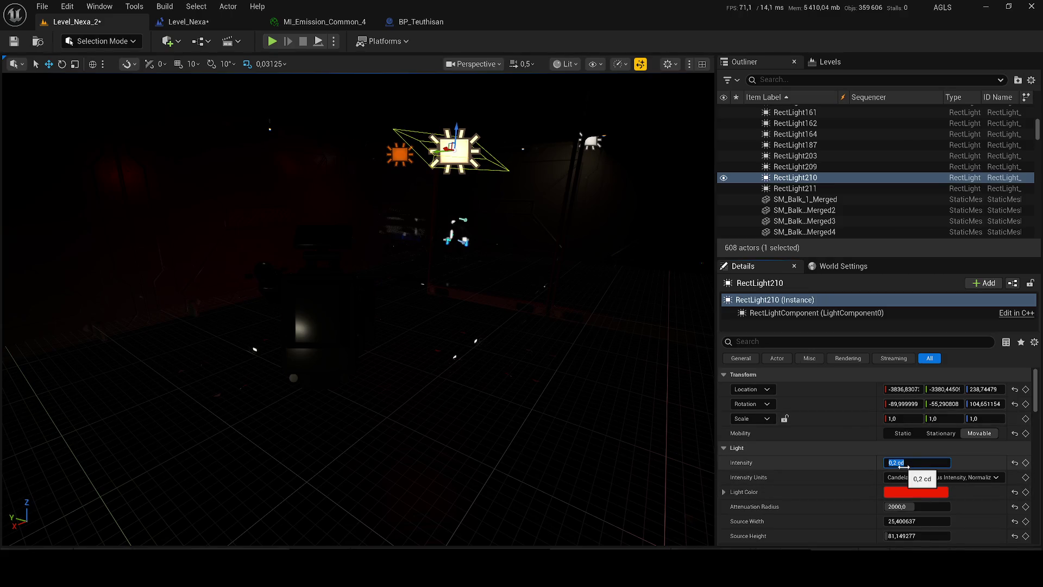
pyautogui.press('Return')
pyautogui.hotkey('ctrl', 's')
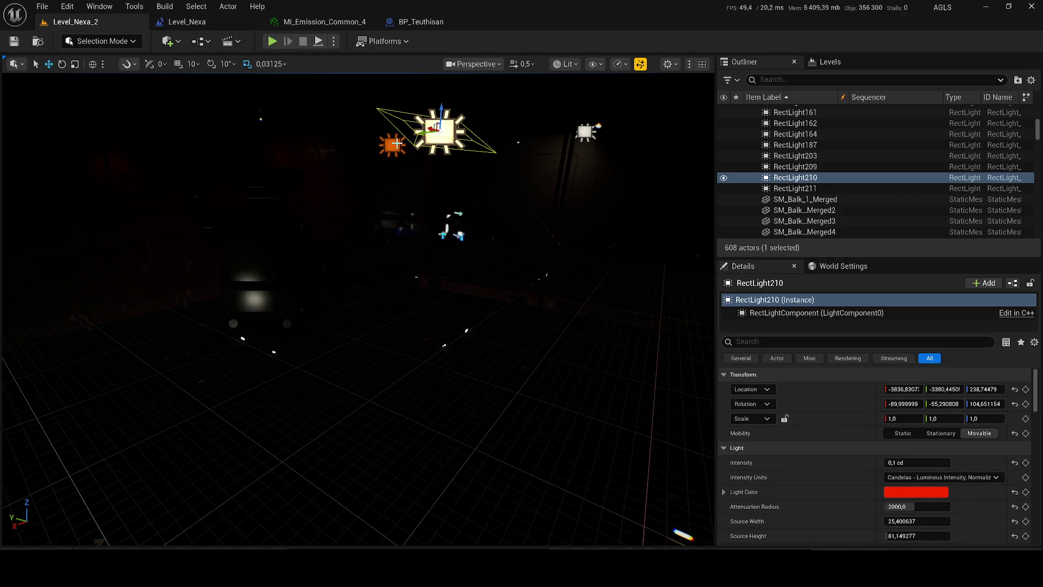
pyautogui.click(391, 144)
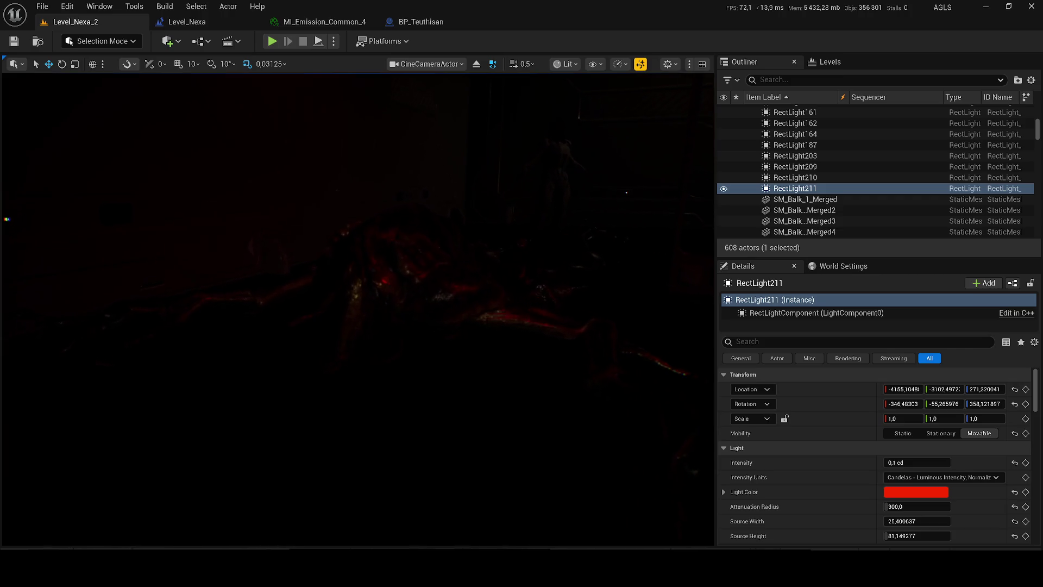
pyautogui.press('g')
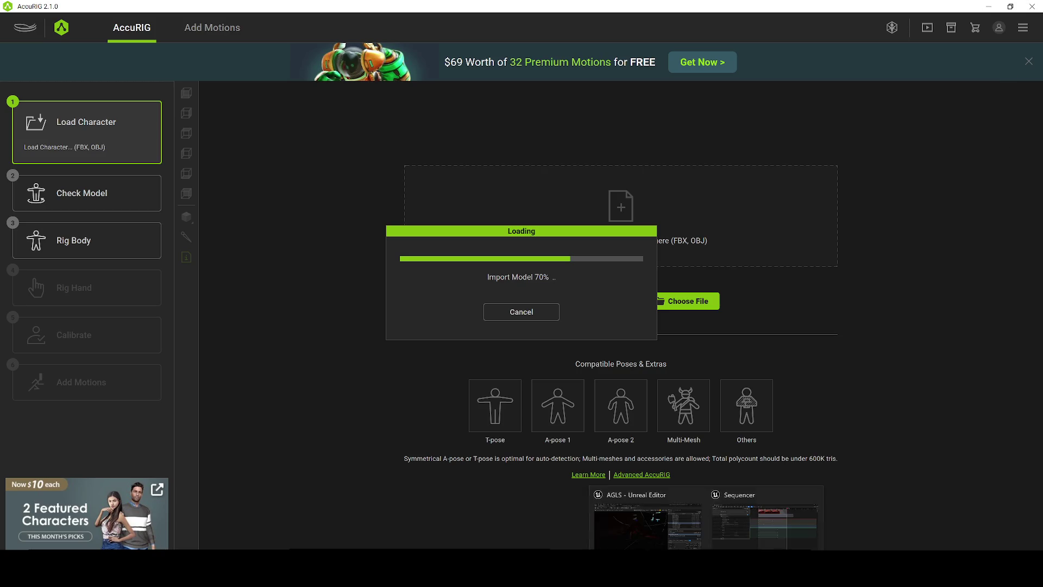
# Return from AccuRIG to the Unreal level editor.
pyautogui.click(645, 509)
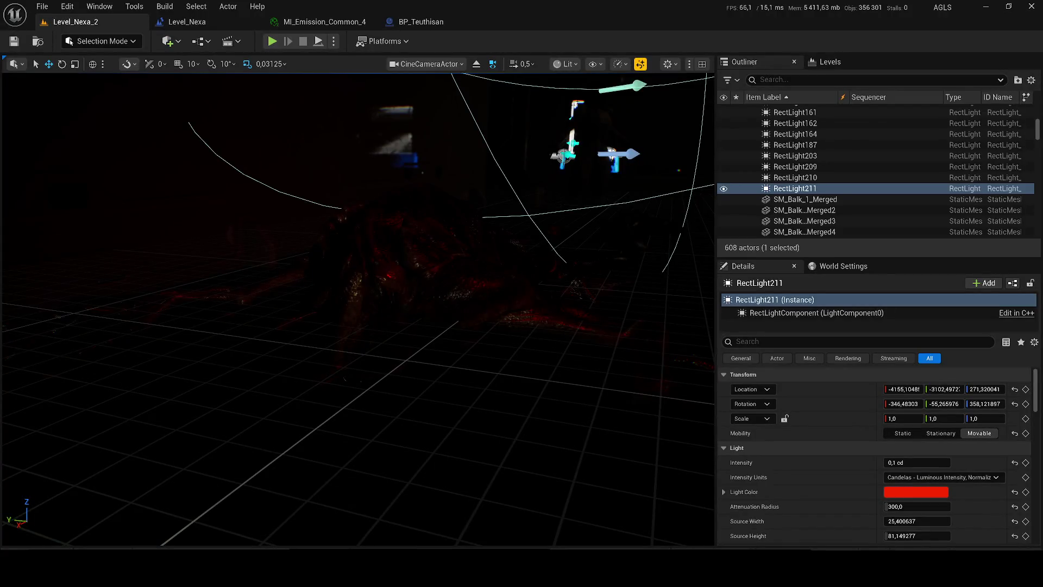
pyautogui.press('g')
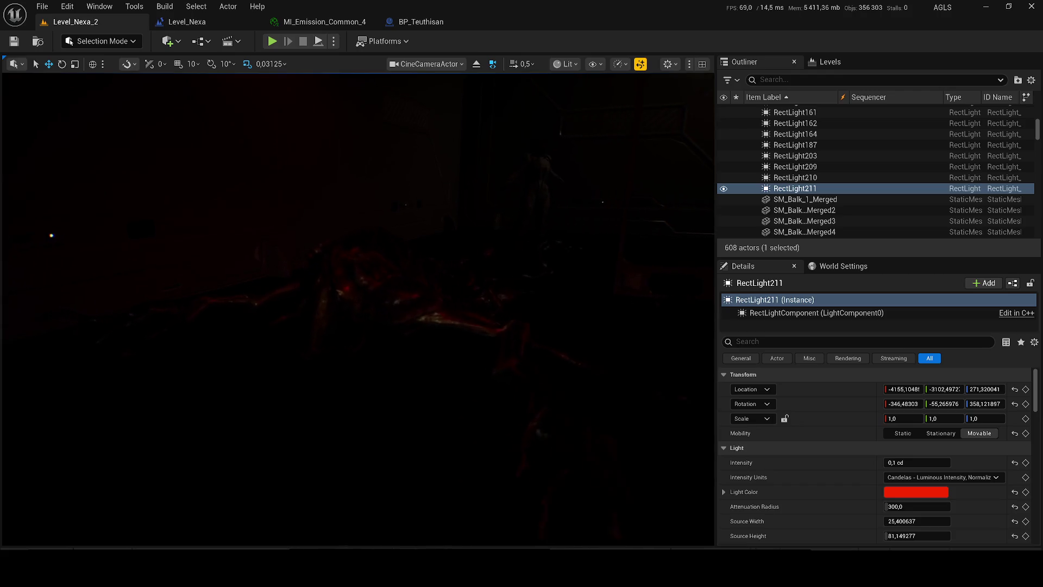
pyautogui.press('g')
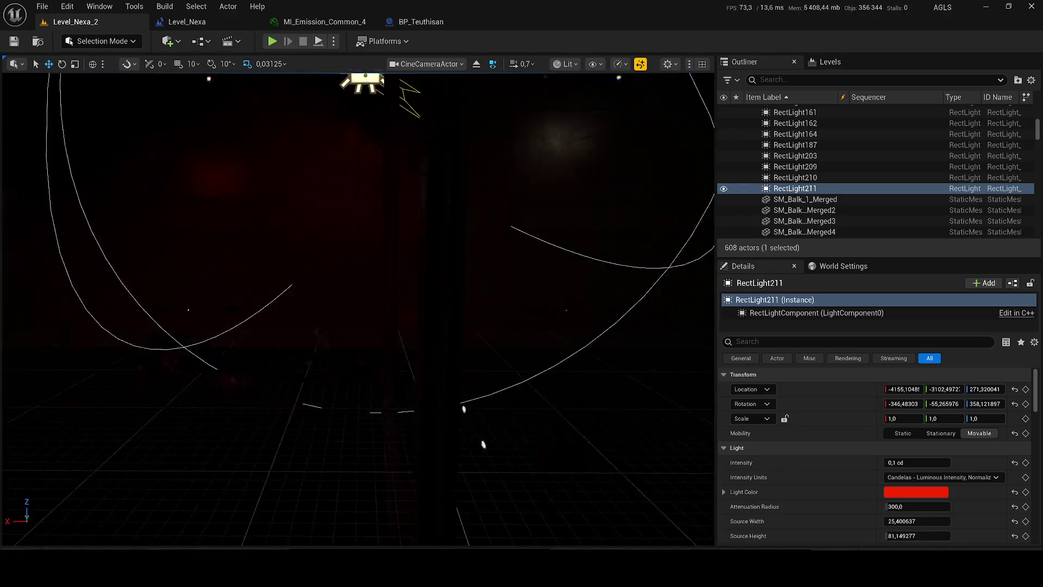
pyautogui.scroll(2, 359, 310)
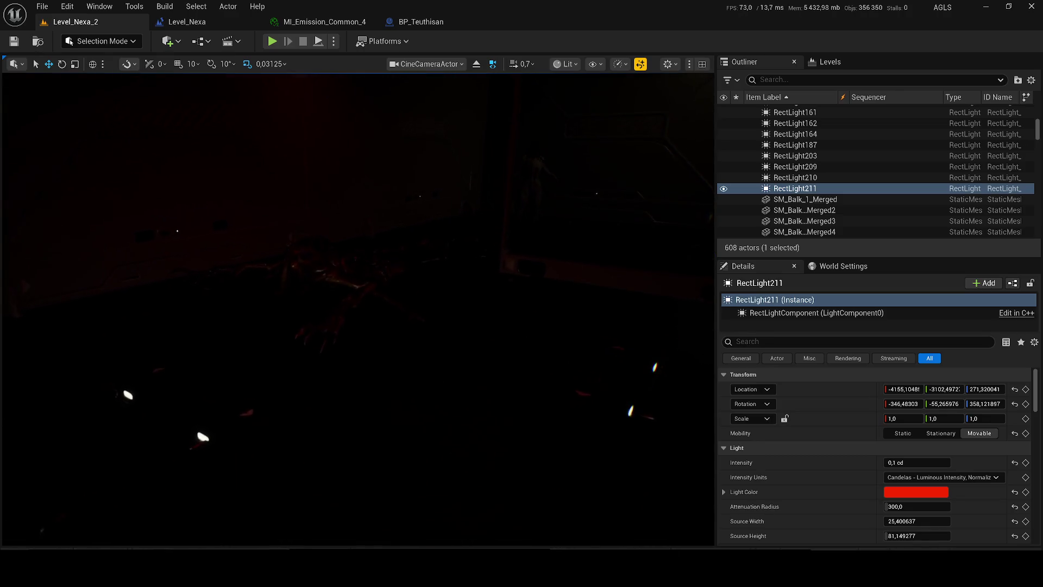
pyautogui.press('Escape')
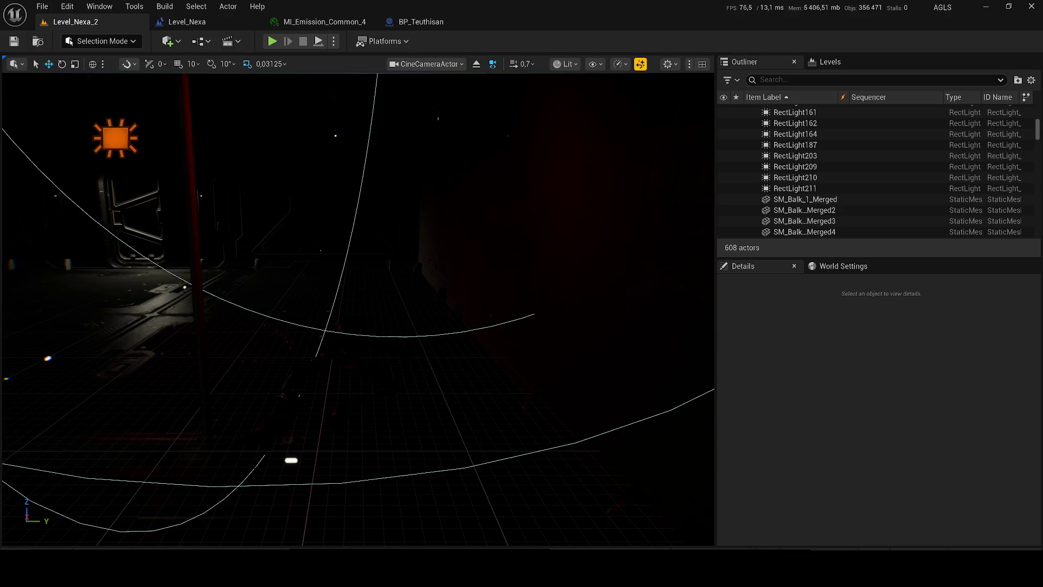
# Toggle Game View on and off twice to judge the corridor lighting without overlays.
pyautogui.press('g')
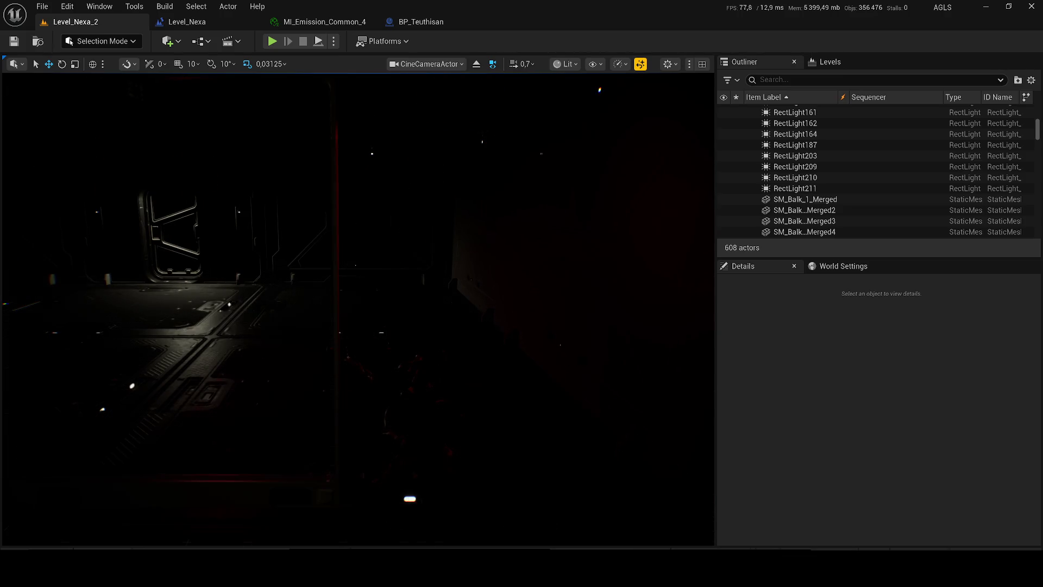
pyautogui.press('g')
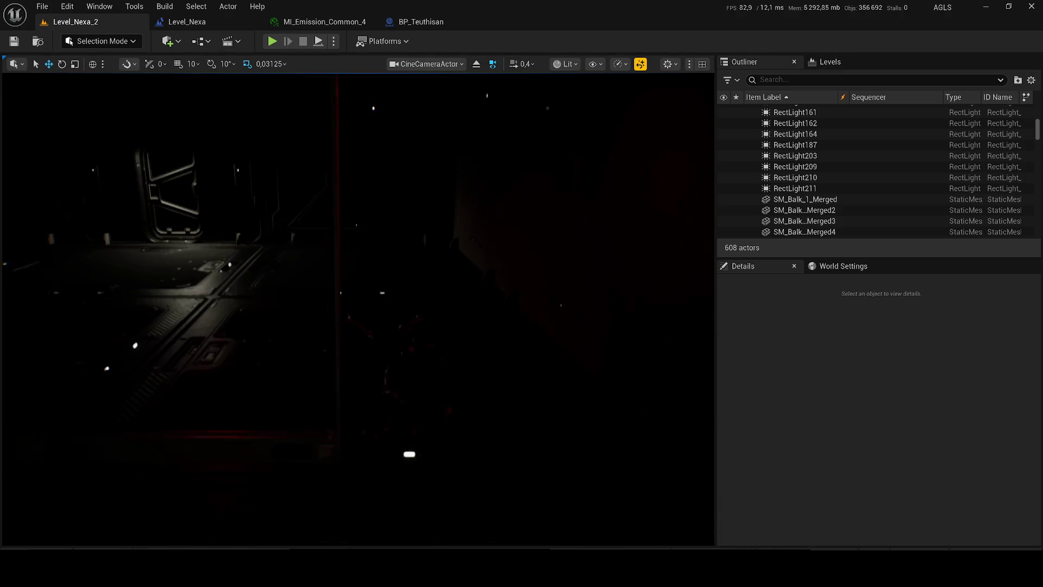
pyautogui.press('g')
pyautogui.press('g')
pyautogui.press('g')
pyautogui.press('g')
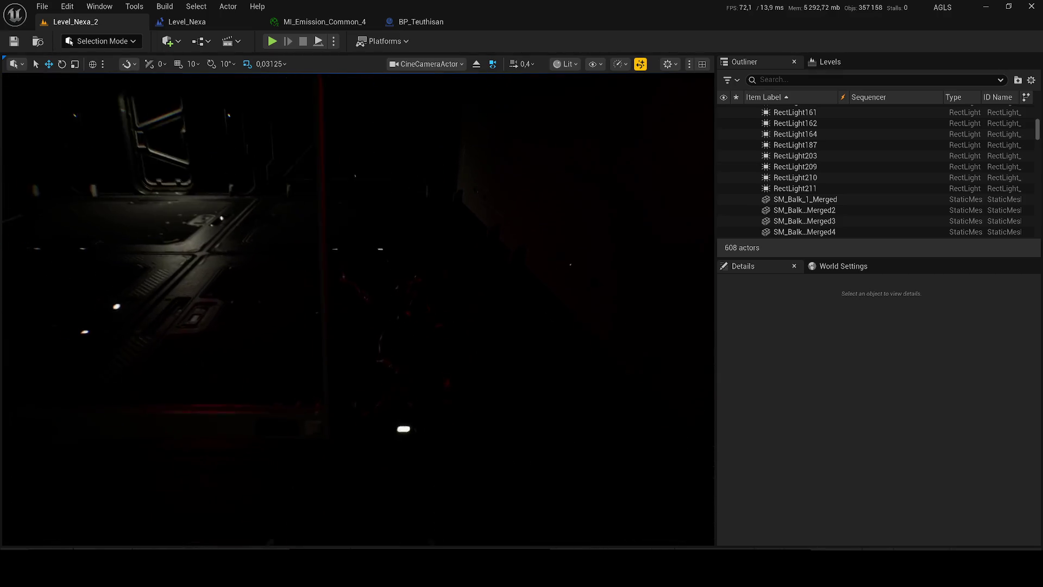
pyautogui.press('g')
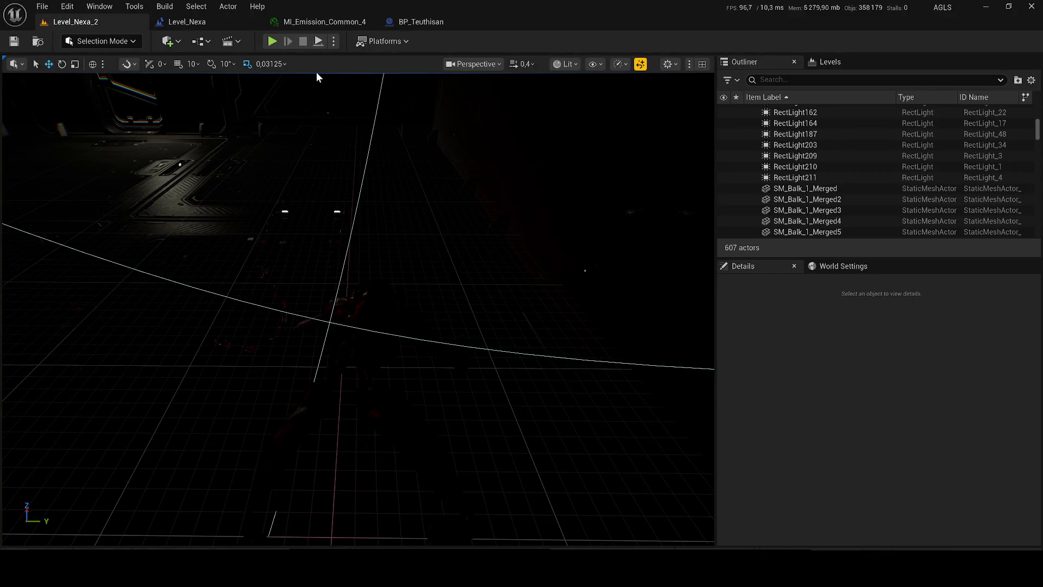
# Set RectLight209's intensity to 1 cd, with quick play-tests before and after.
pyautogui.hotkey('alt', 'p')
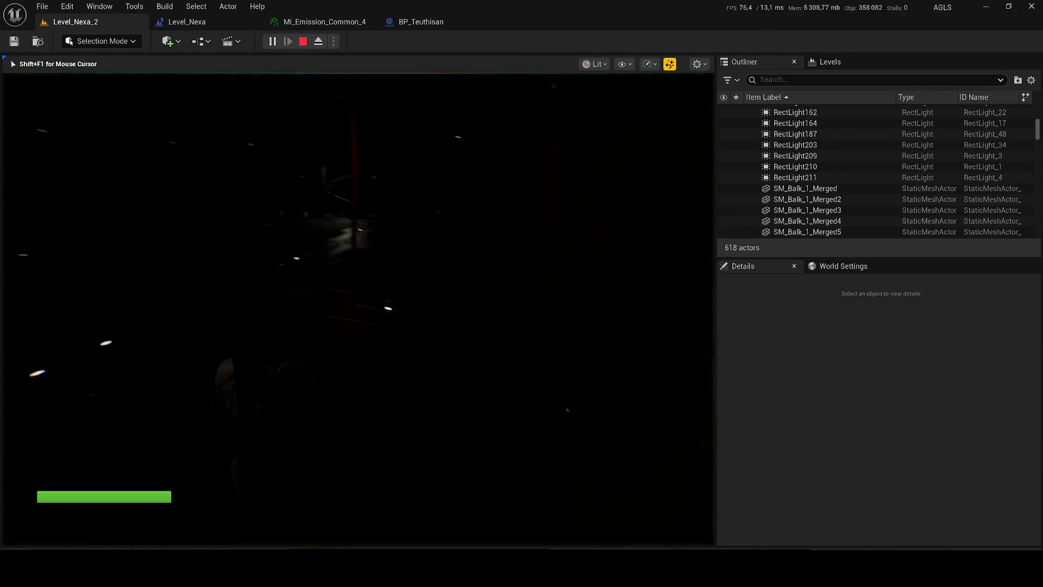
pyautogui.press('Escape')
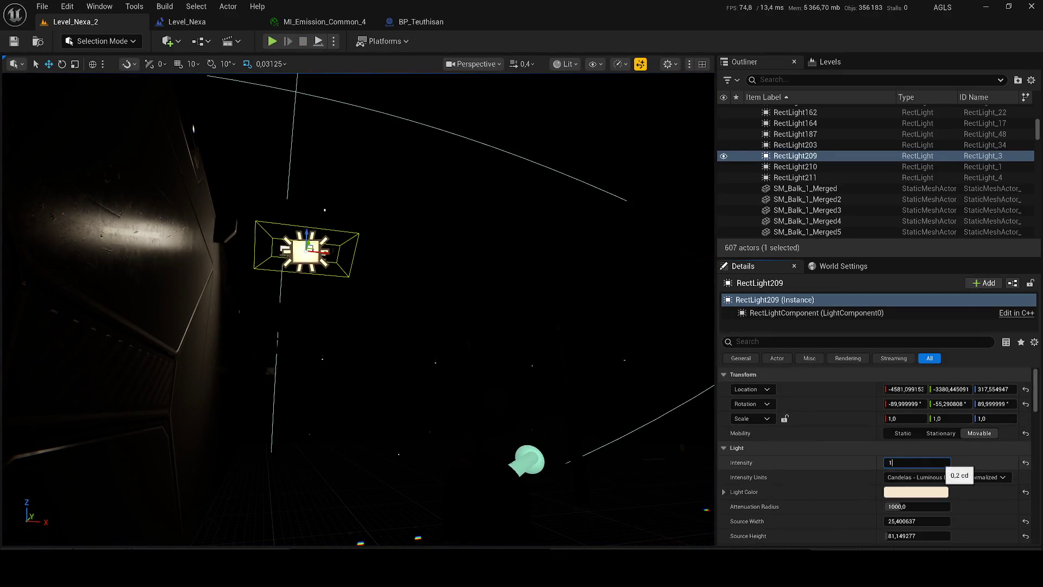
pyautogui.press('Return')
pyautogui.hotkey('alt', 'p')
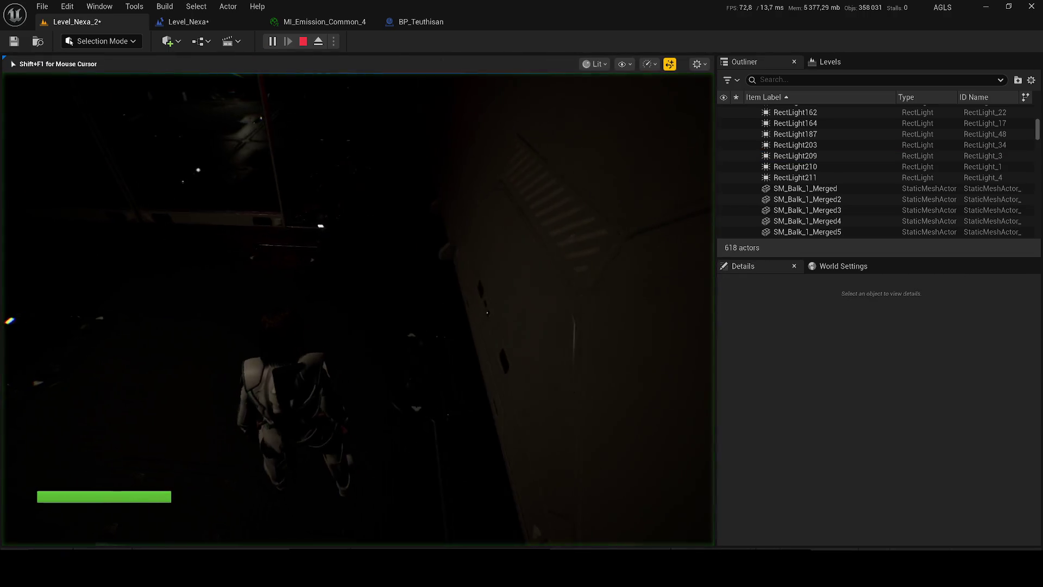
pyautogui.press('Escape')
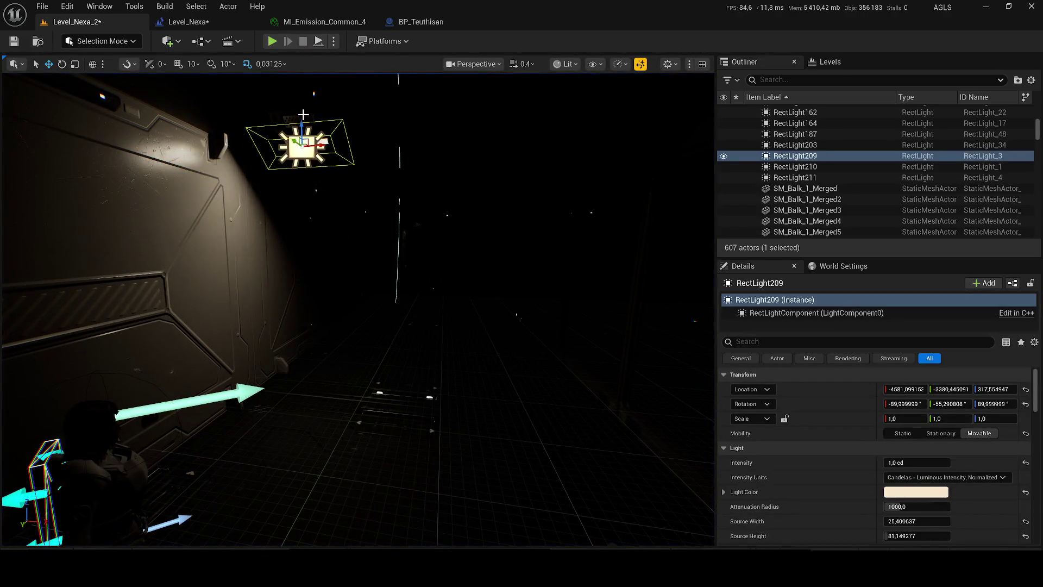
# Move RectLight209 together with its lamp mesh along the wall and save the level.
pyautogui.keyDown('ctrl'); pyautogui.click(303, 114); pyautogui.keyUp('ctrl')
pyautogui.moveTo(325, 99)
pyautogui.mouseDown()
pyautogui.moveTo(481, 99)
pyautogui.moveTo(469, 99)
pyautogui.mouseUp()
pyautogui.hotkey('ctrl', 's')
# Play-test the level, walking the character through the dark room.
pyautogui.hotkey('alt', 'p')
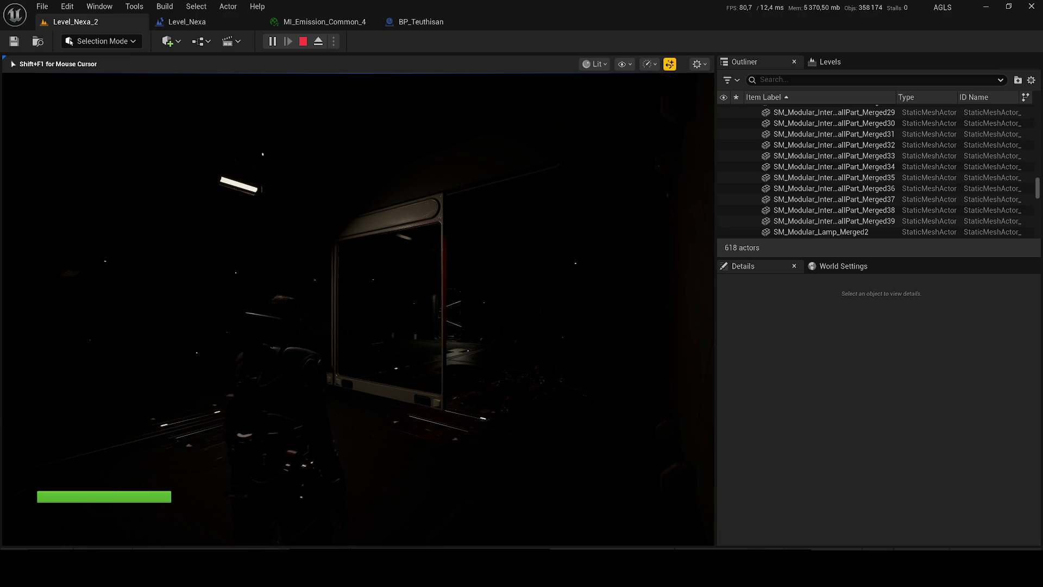
pyautogui.press('w')
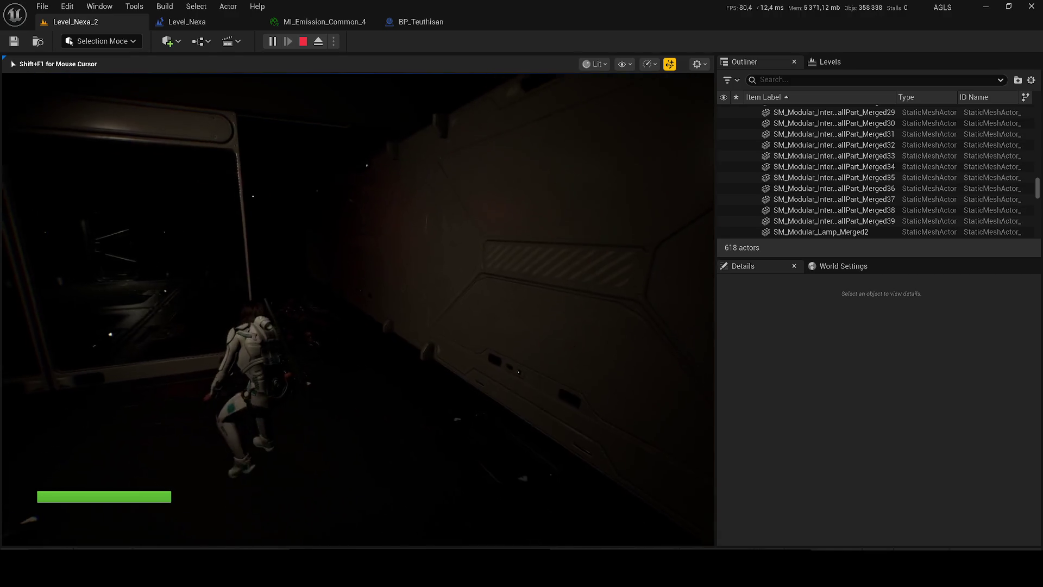
pyautogui.press('w')
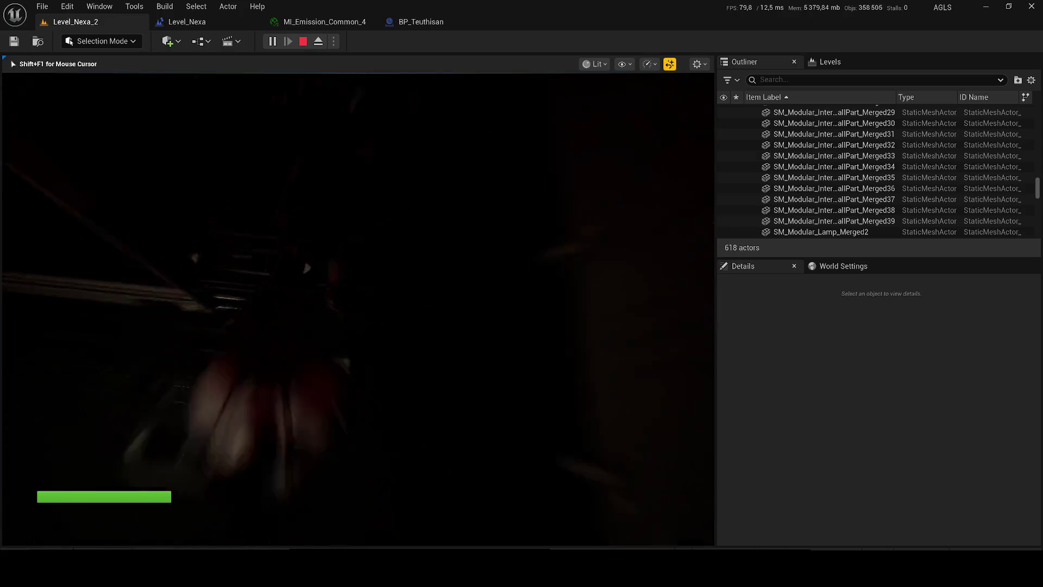
pyautogui.press('w')
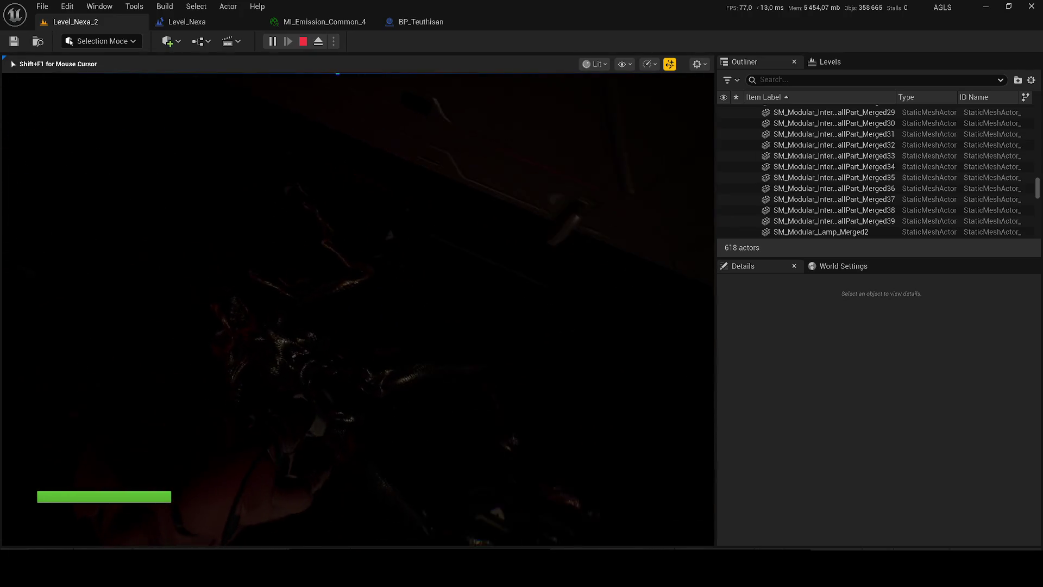
pyautogui.press('w')
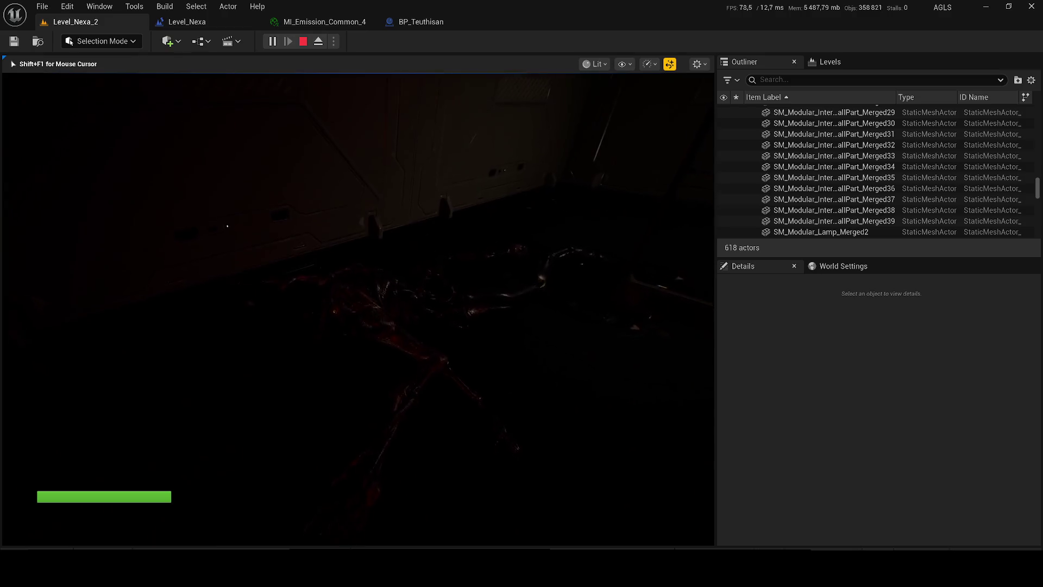
pyautogui.press('w')
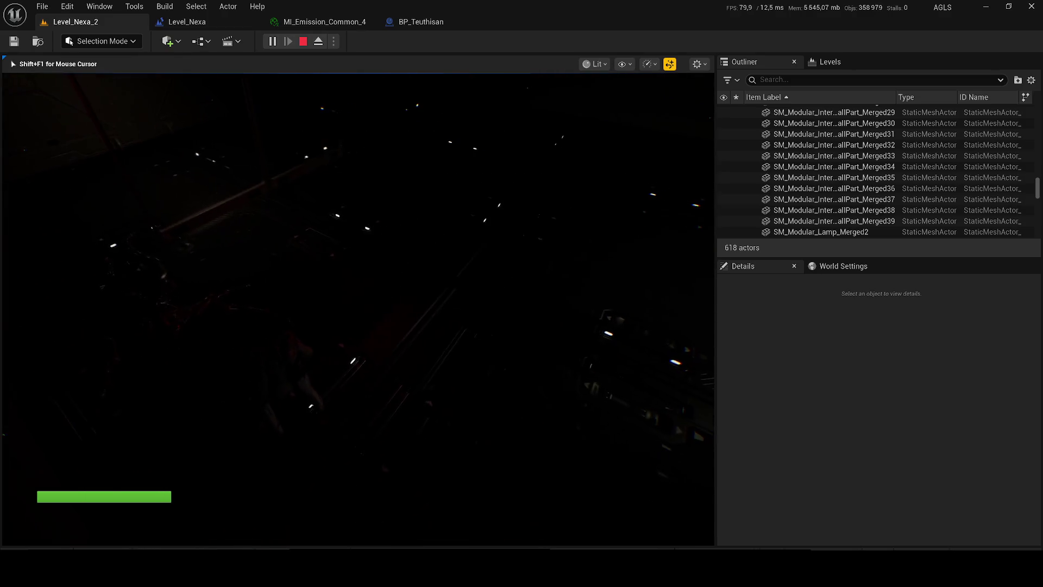
pyautogui.press('w')
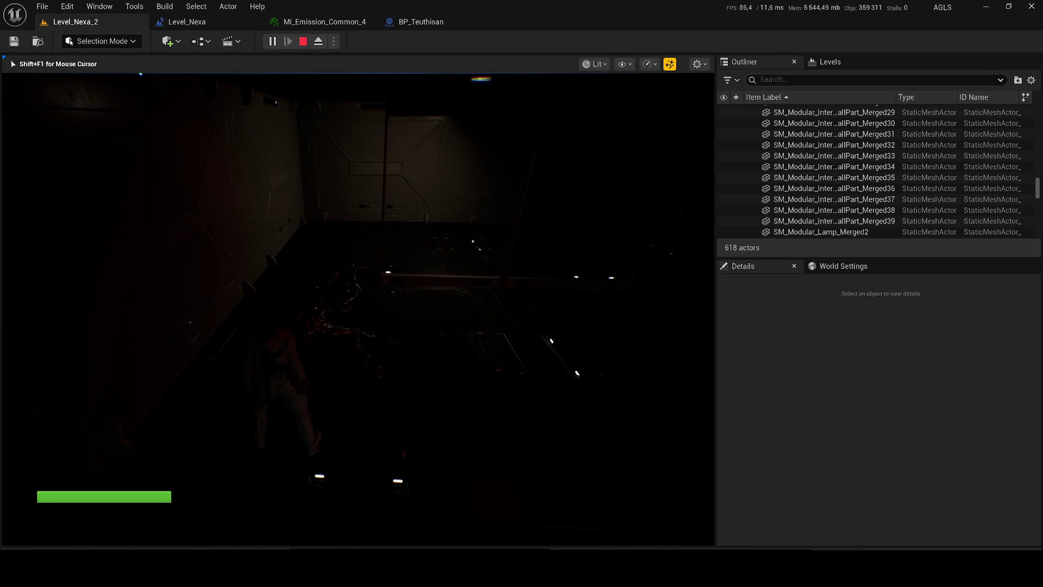
pyautogui.press('w')
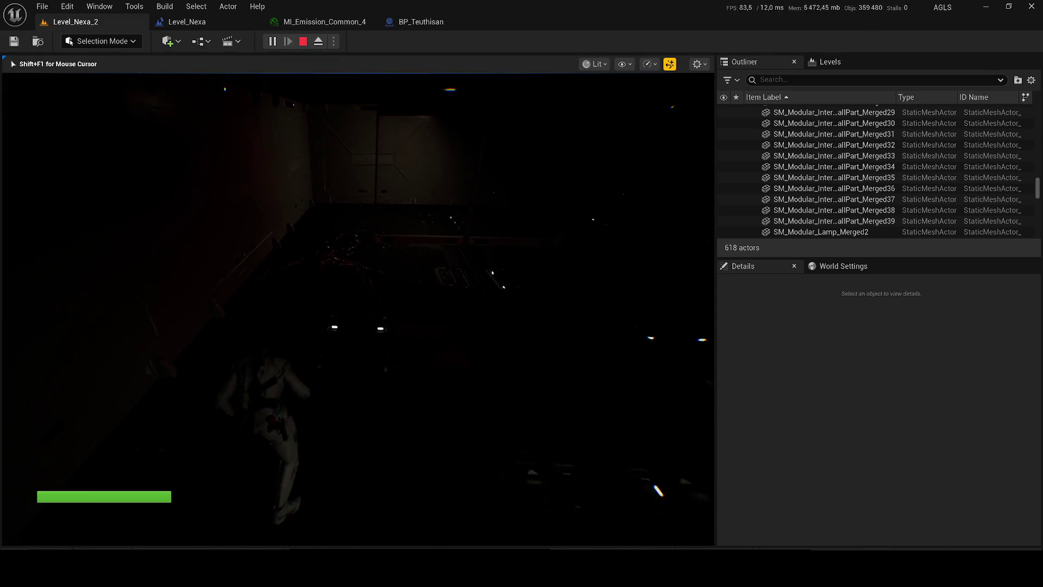
pyautogui.press('Escape')
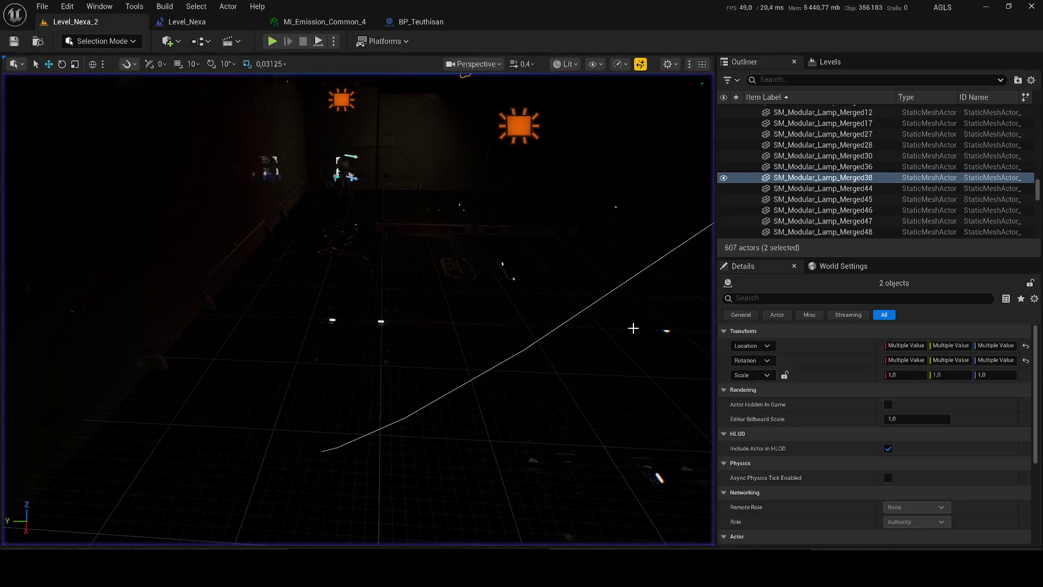
# Duplicate both indoor window panels into Merged7 and Merged8, then rotate and reposition them.
pyautogui.click(522, 324)
pyautogui.keyDown('ctrl'); pyautogui.click(523, 326); pyautogui.keyUp('ctrl')
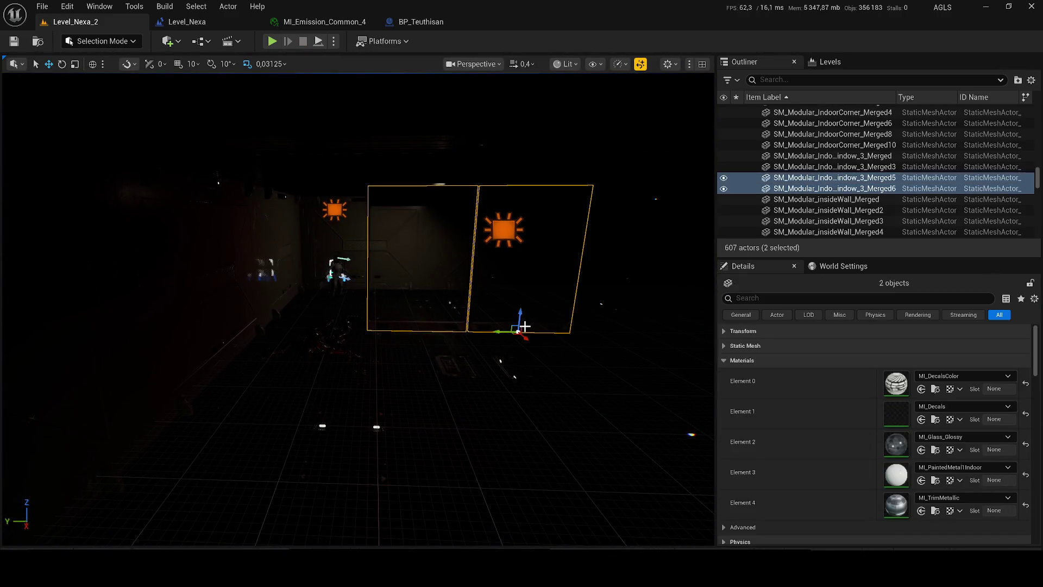
pyautogui.press('w')
pyautogui.scroll(1, 359, 310)
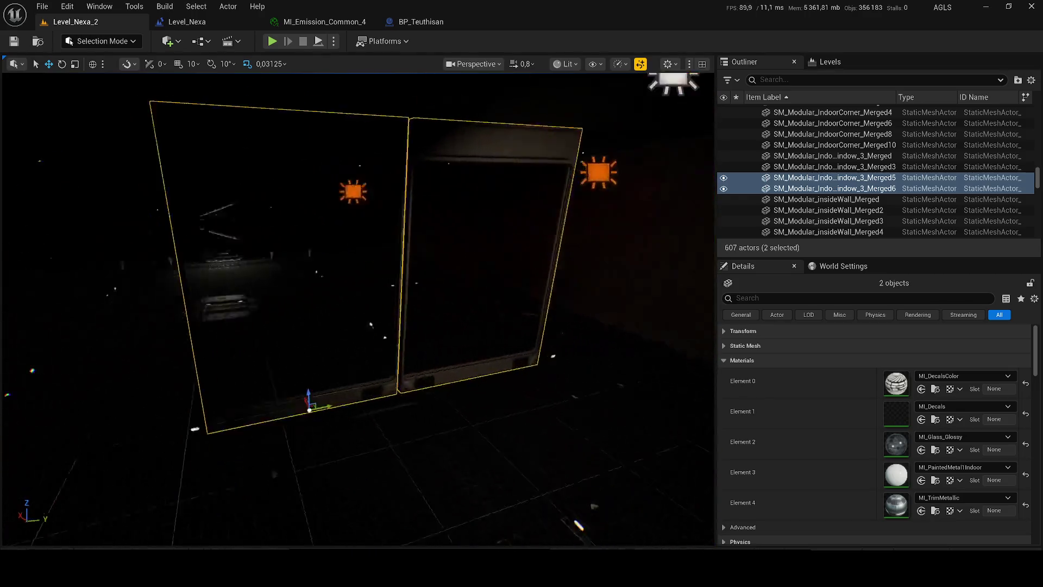
pyautogui.press('e')
pyautogui.hotkey('ctrl', 'd')
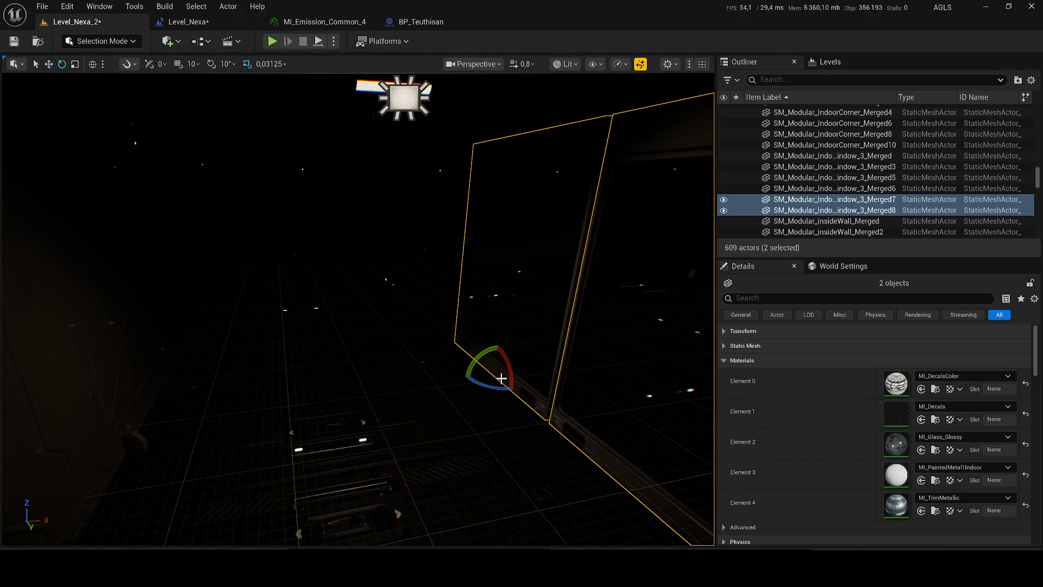
pyautogui.press('w')
pyautogui.press('e')
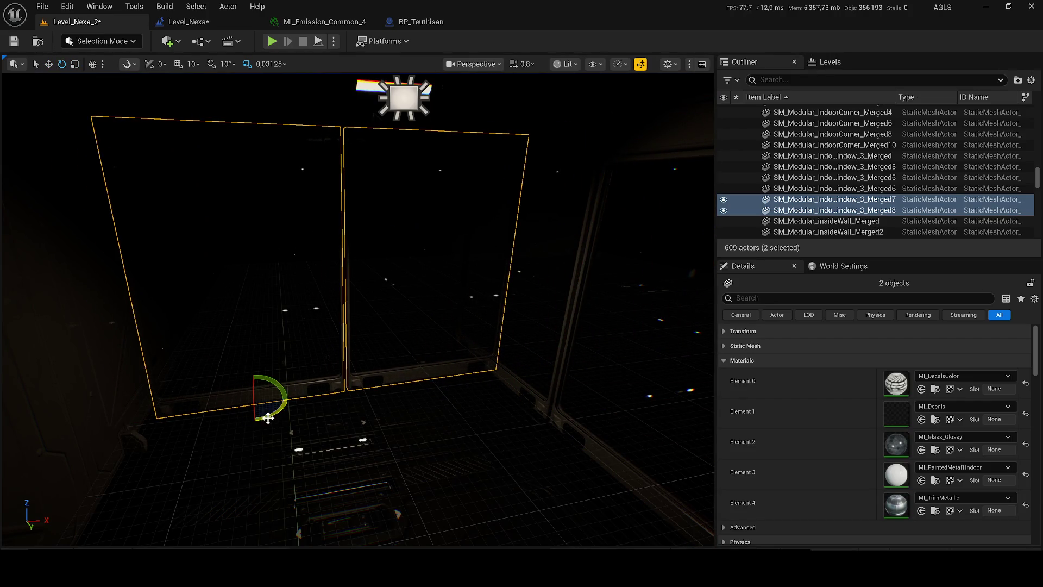